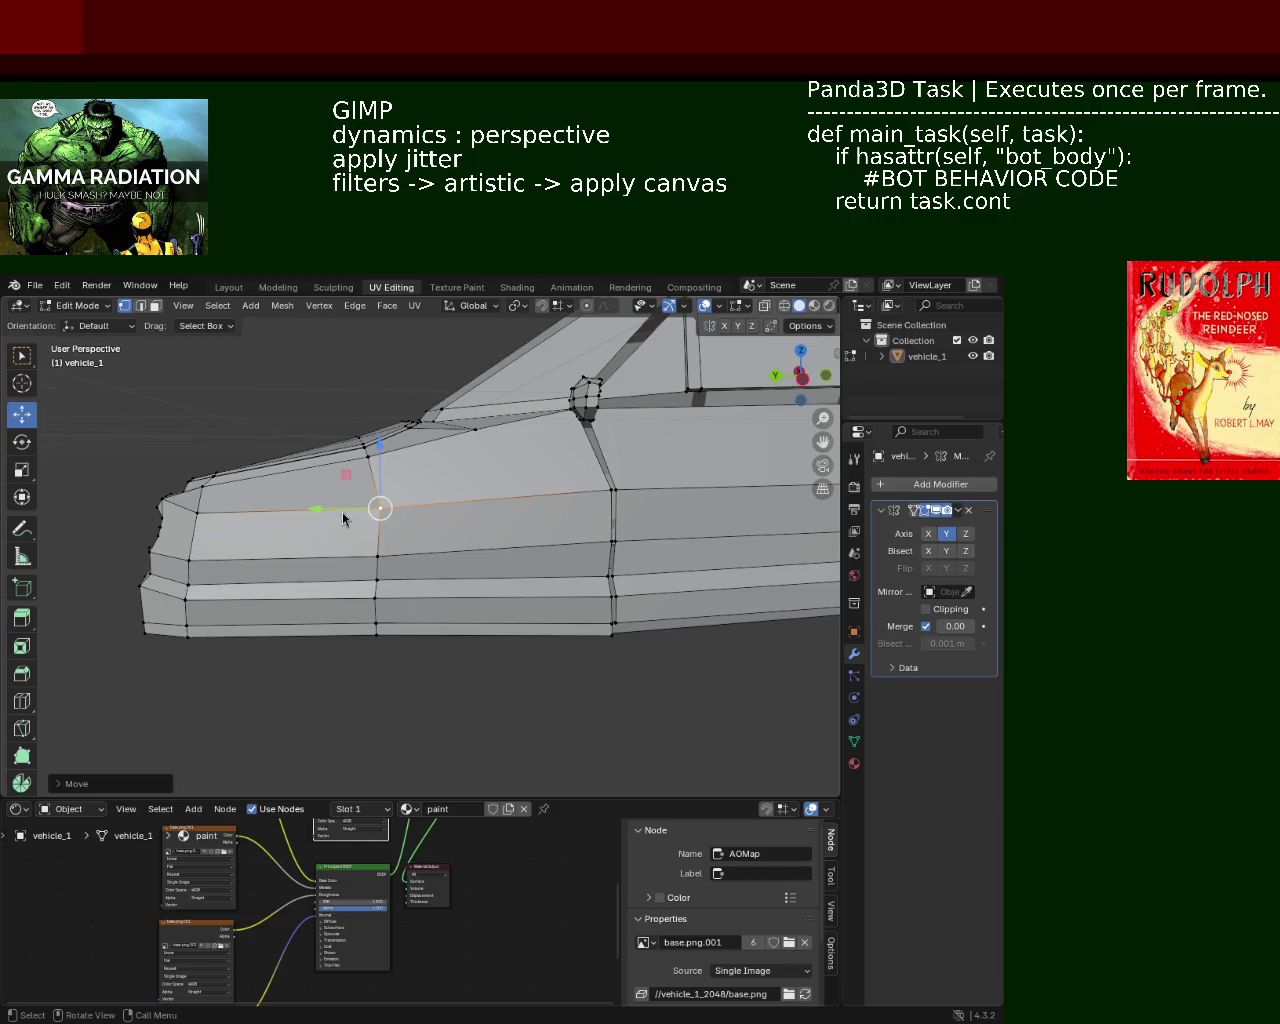
Zoom in on the car's front and slide an underside vertex along X.
mouse_move(355, 512)
middle_down()
mouse_move(487, 513)
mouse_move(550, 581)
middle_up()
scroll(550, 581, up, 2)
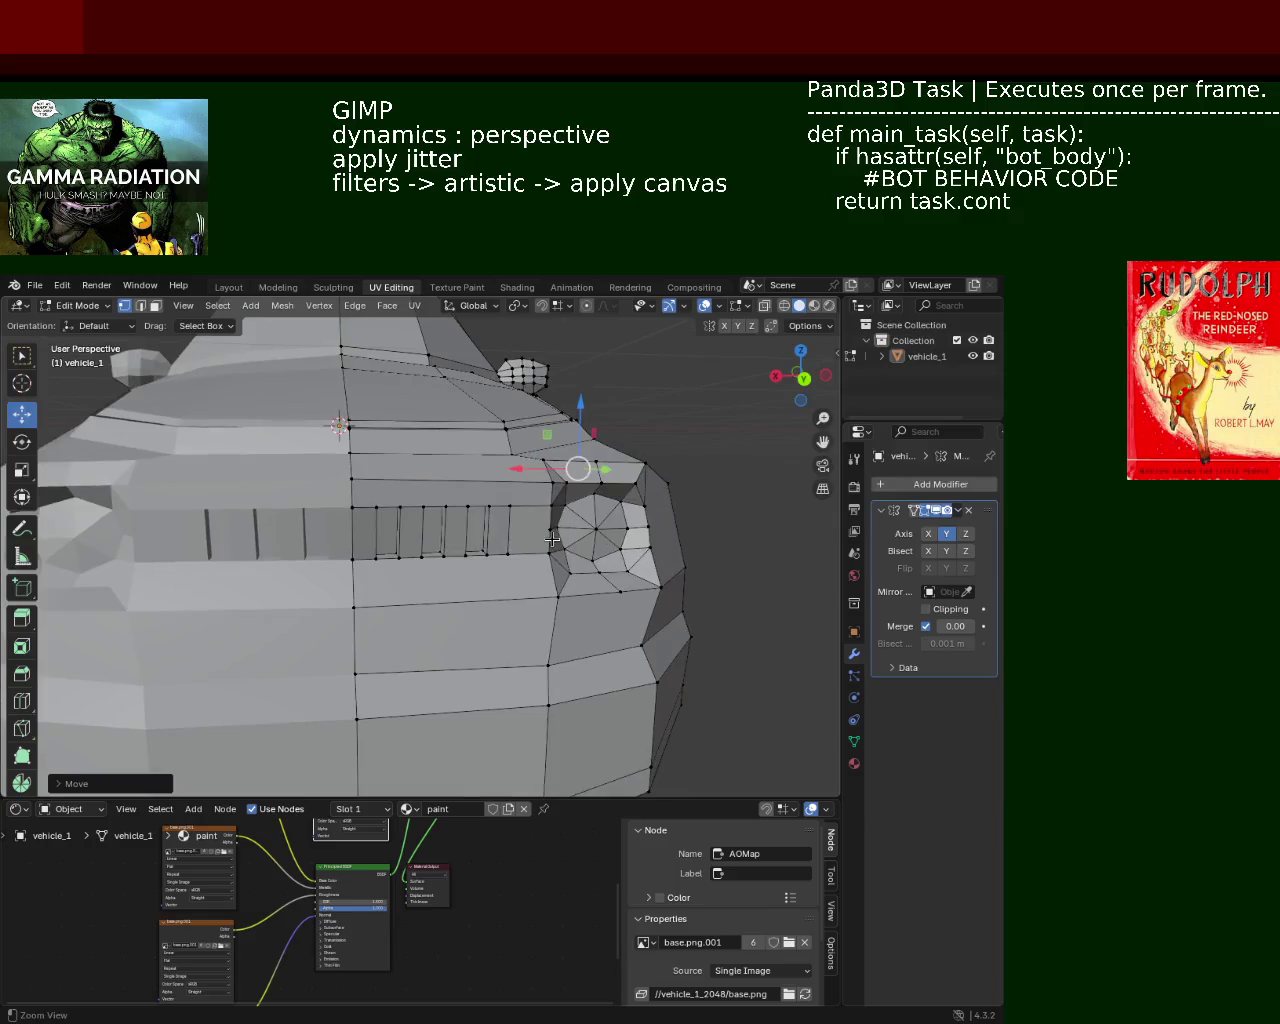
scroll(550, 581, up, 2)
scroll(466, 552, up, 2)
mouse_move(466, 552)
middle_down()
mouse_move(448, 608)
mouse_move(351, 600)
mouse_move(443, 591)
mouse_move(389, 514)
mouse_move(406, 480)
mouse_move(471, 477)
mouse_move(526, 437)
mouse_move(363, 449)
mouse_move(519, 507)
middle_up()
click(519, 507)
drag(511, 511, 476, 529)
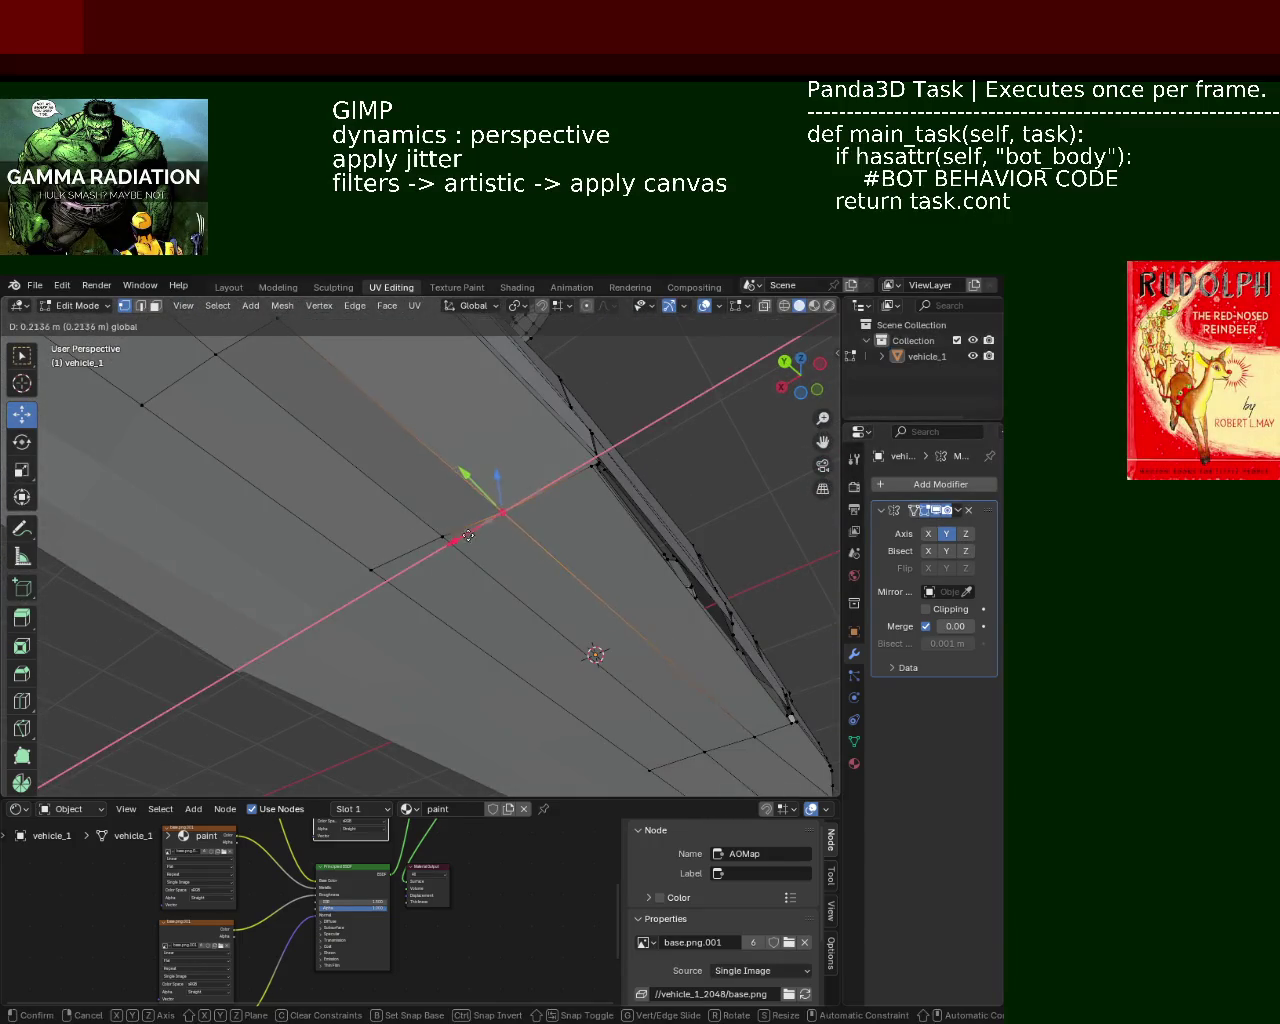
mouse_move(476, 529)
middle_down()
mouse_move(349, 534)
mouse_move(420, 563)
mouse_move(429, 537)
middle_up()
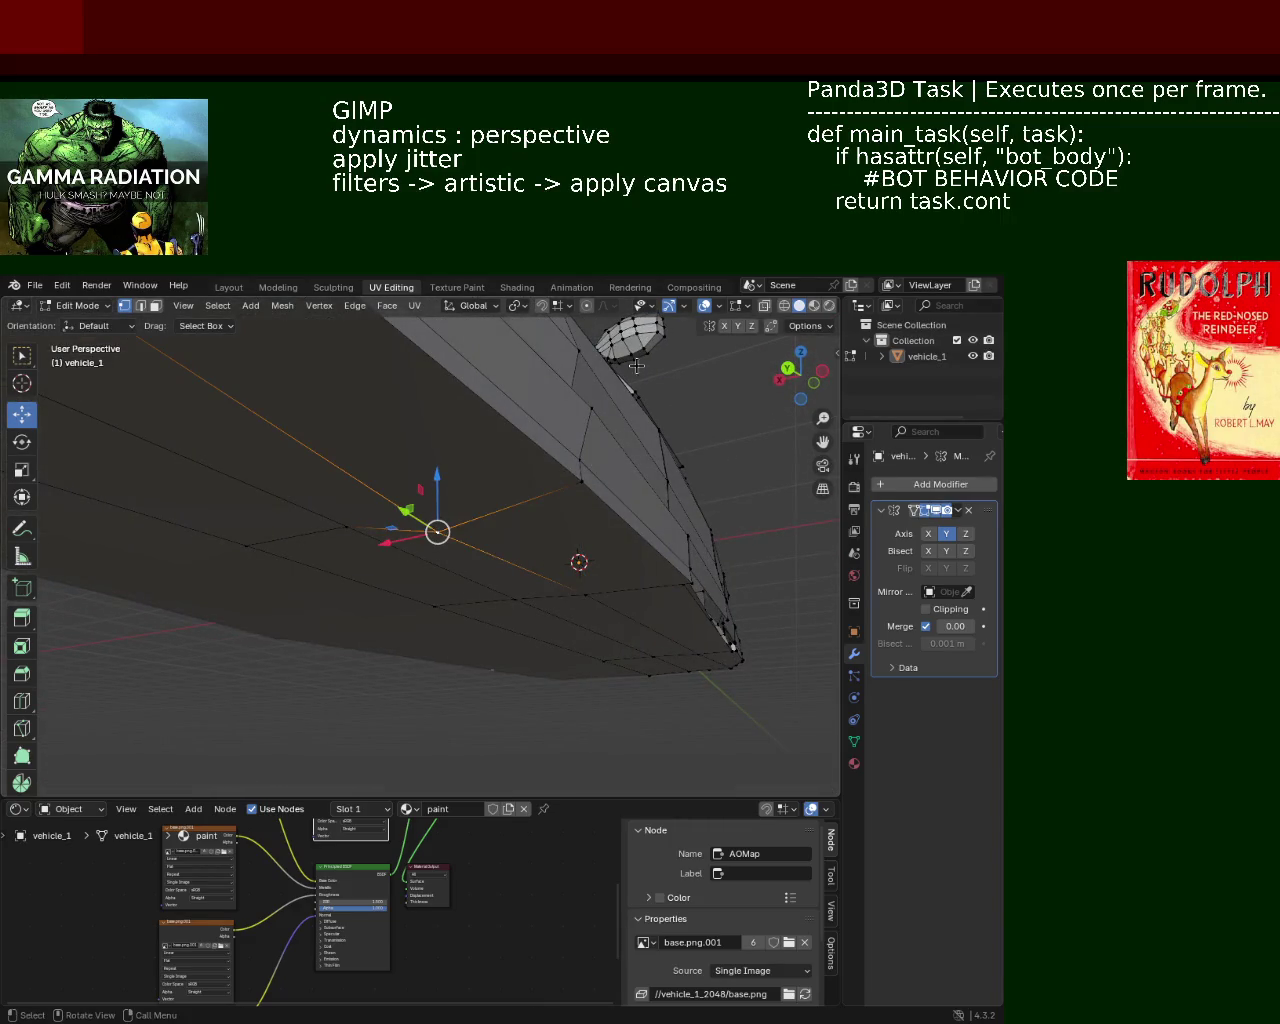
Turn on snapping and raise the vertex along Z.
click(541, 306)
drag(427, 491, 441, 503)
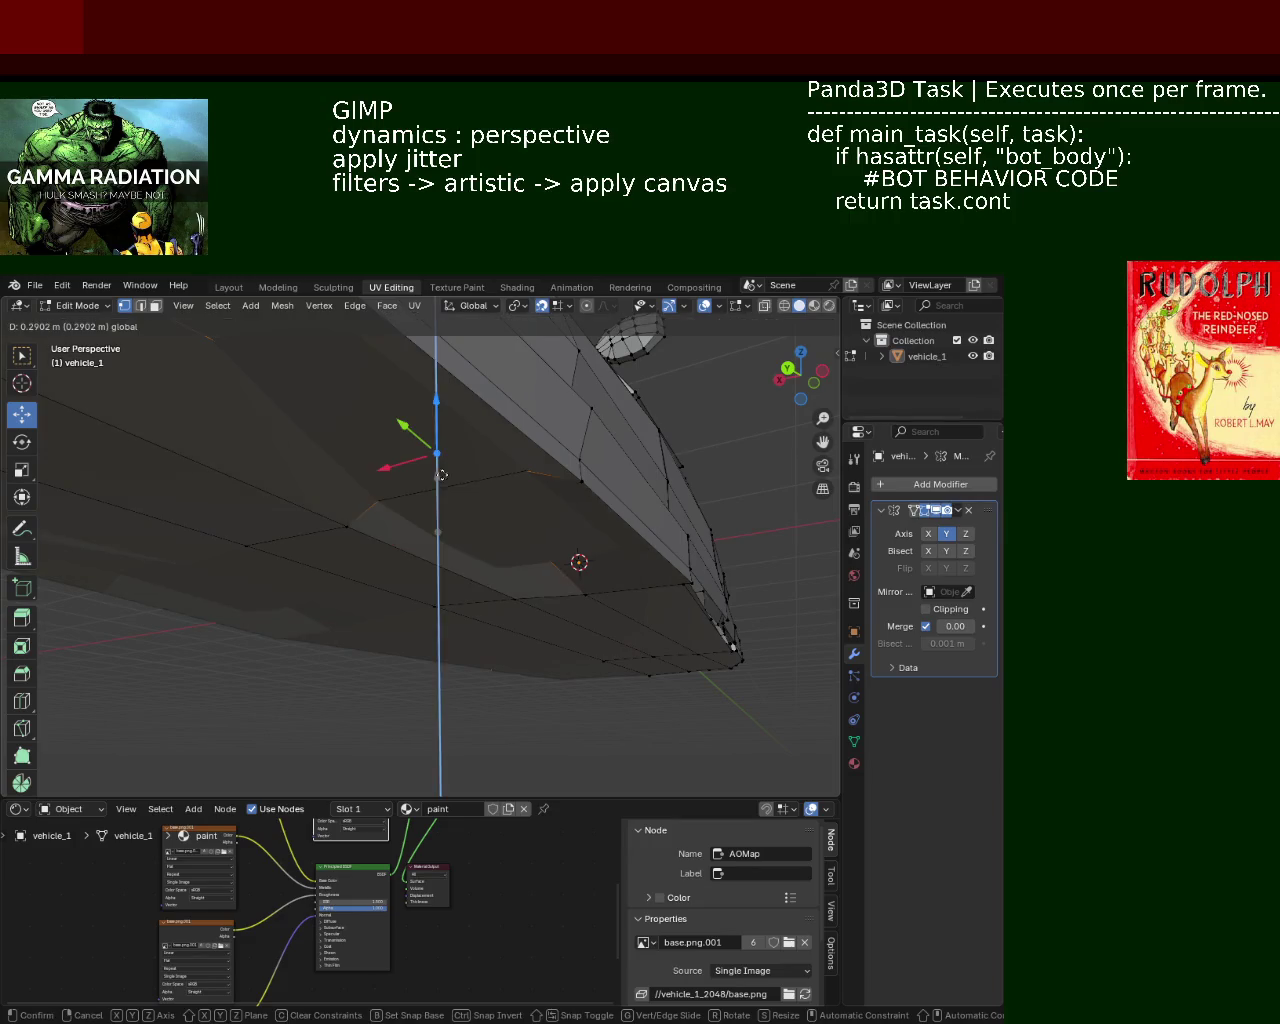
mouse_move(441, 503)
middle_down()
mouse_move(349, 523)
mouse_move(606, 571)
mouse_move(494, 578)
mouse_move(500, 558)
mouse_move(423, 580)
mouse_move(503, 603)
mouse_move(520, 636)
mouse_move(576, 562)
middle_up()
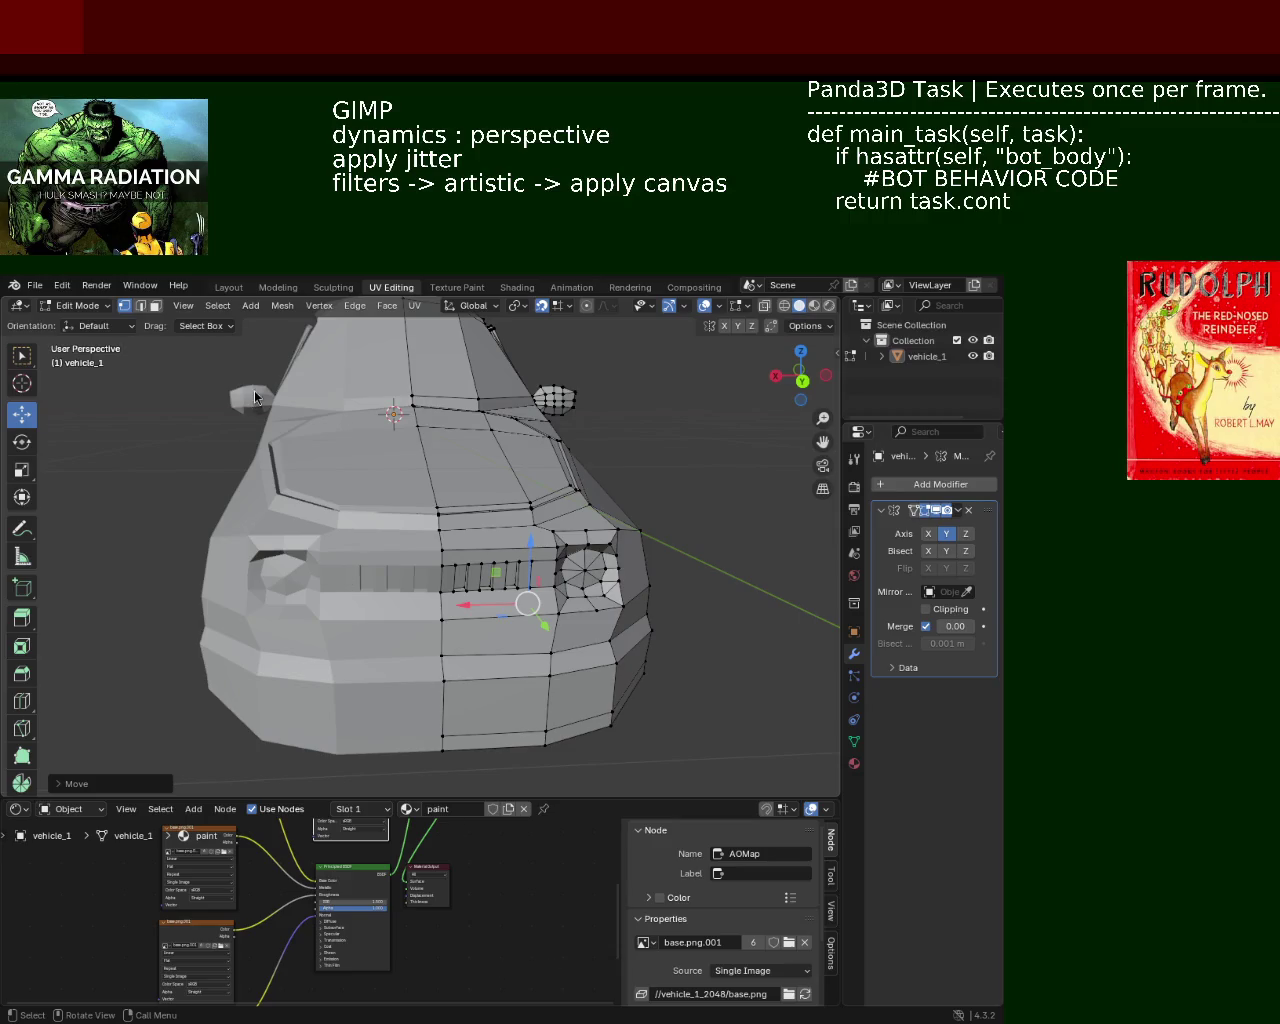
Shift the edge row below the headlight slightly along X.
mouse_move(500, 600)
middle_down()
mouse_move(418, 568)
mouse_move(441, 612)
middle_up()
scroll(418, 568, up, 5)
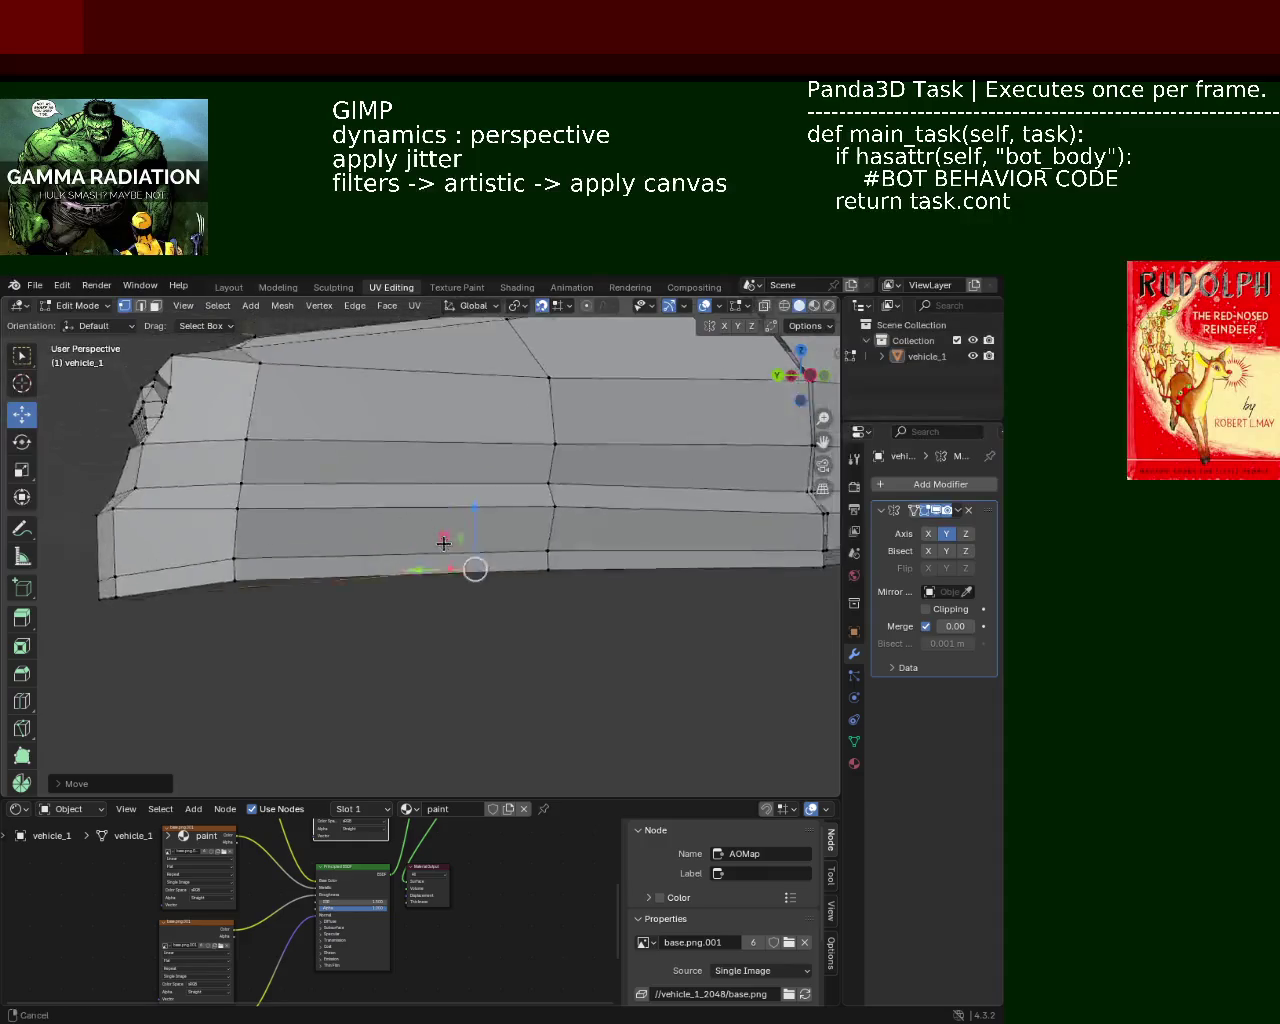
scroll(441, 600, down, 3)
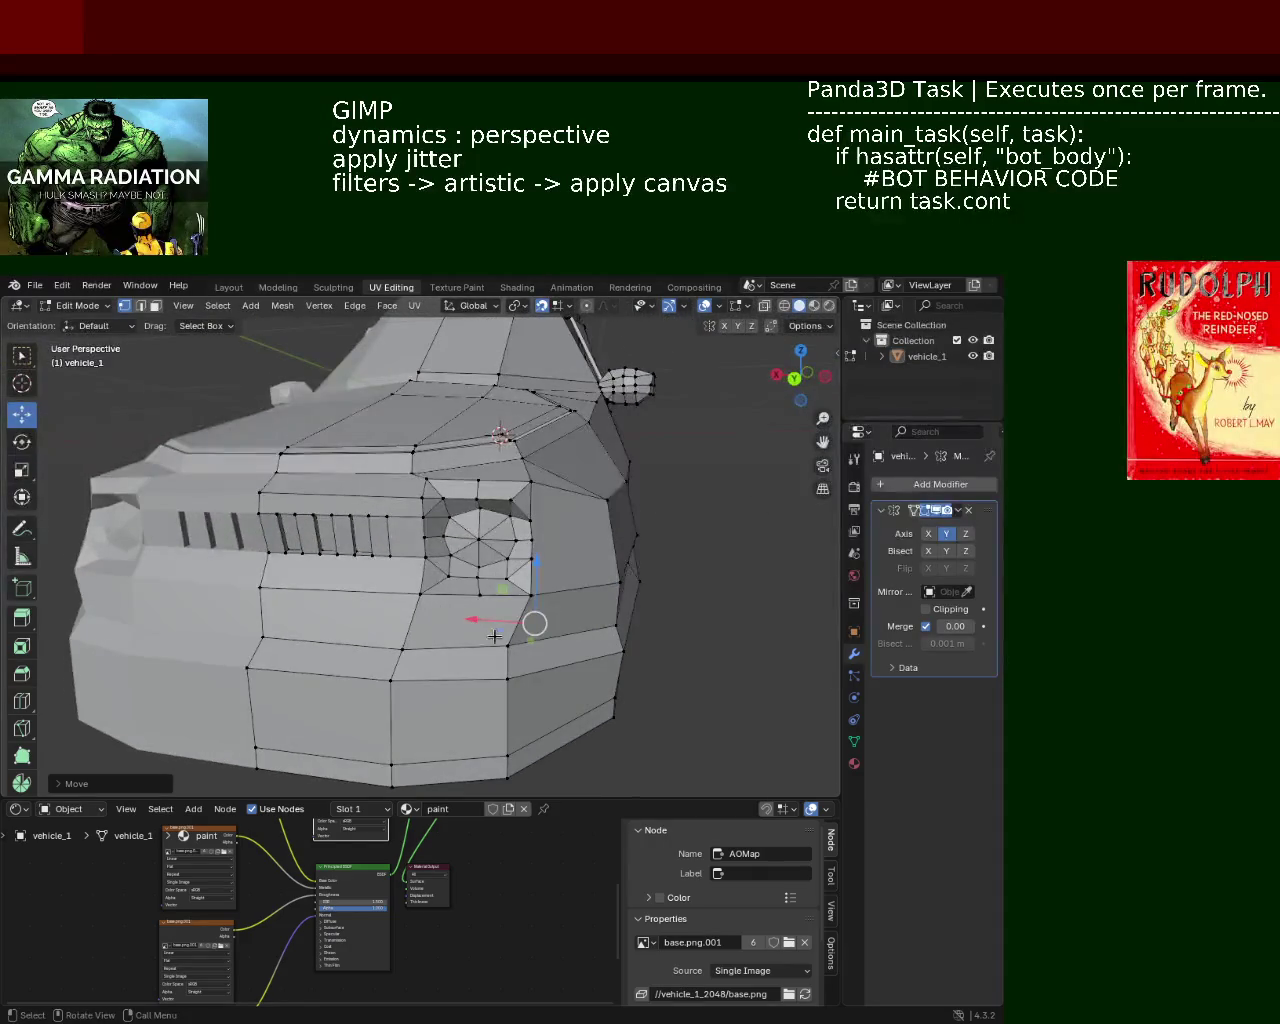
click(490, 636)
shift+click(428, 642)
key(g)
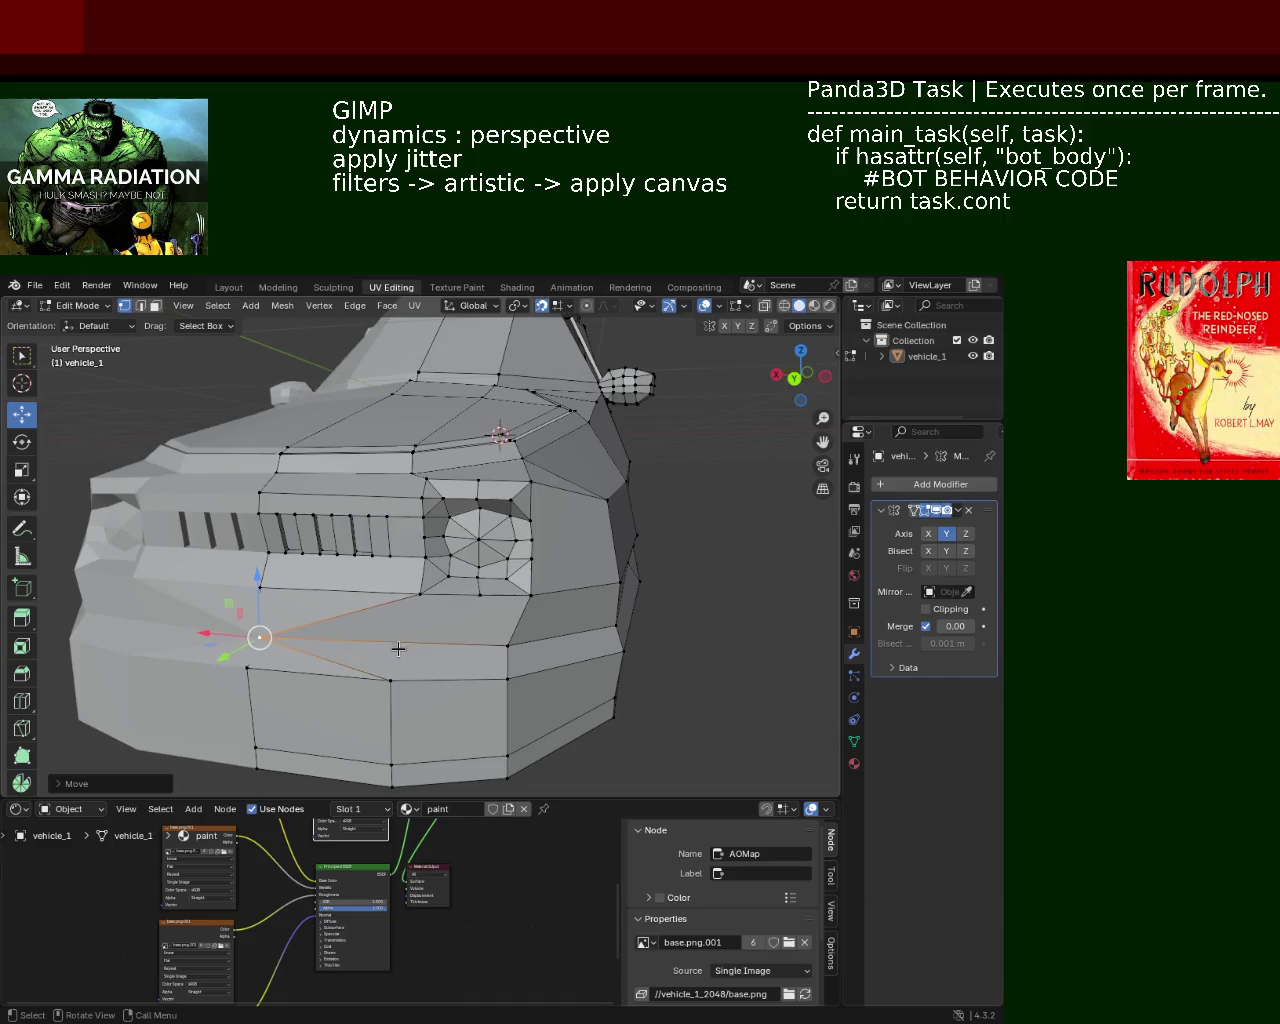
key(Escape)
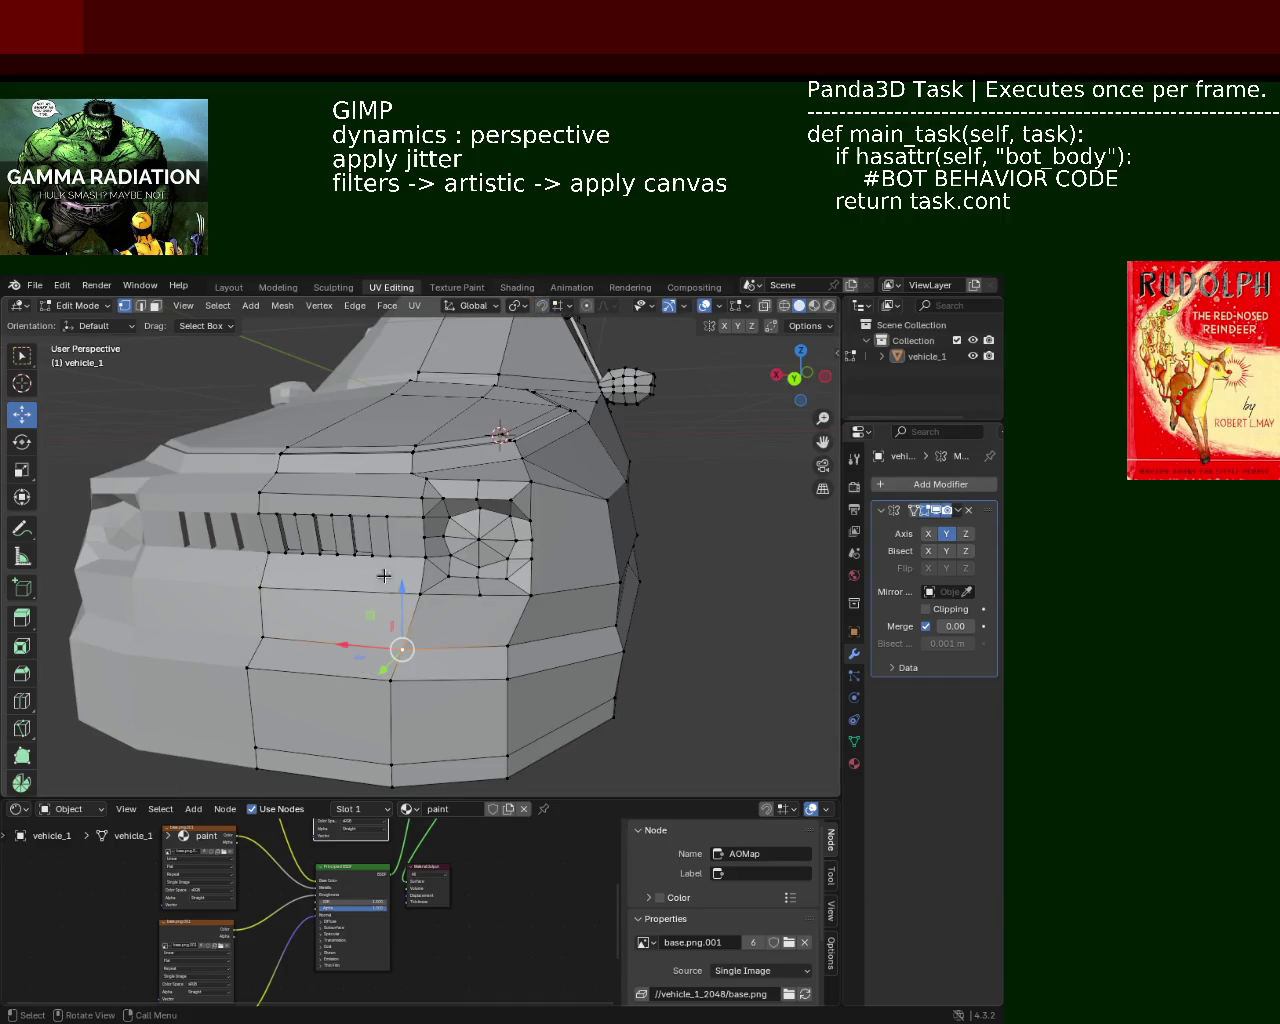
drag(357, 644, 510, 660)
mouse_move(520, 650)
middle_down()
mouse_move(475, 673)
mouse_move(603, 646)
middle_up()
drag(476, 598, 486, 596)
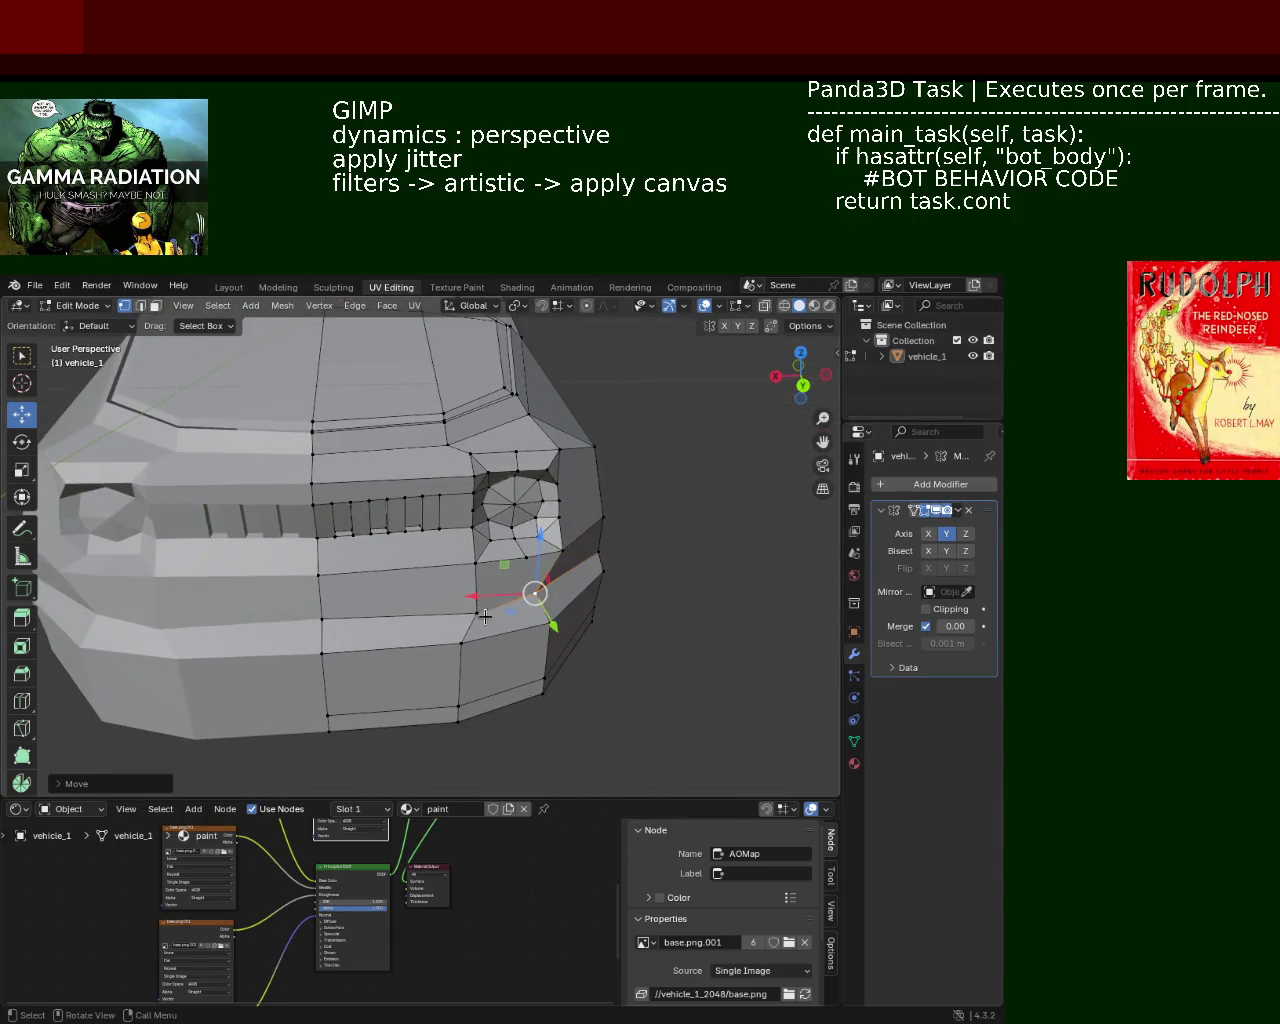
mouse_move(486, 596)
middle_down()
mouse_move(485, 550)
mouse_move(414, 594)
middle_up()
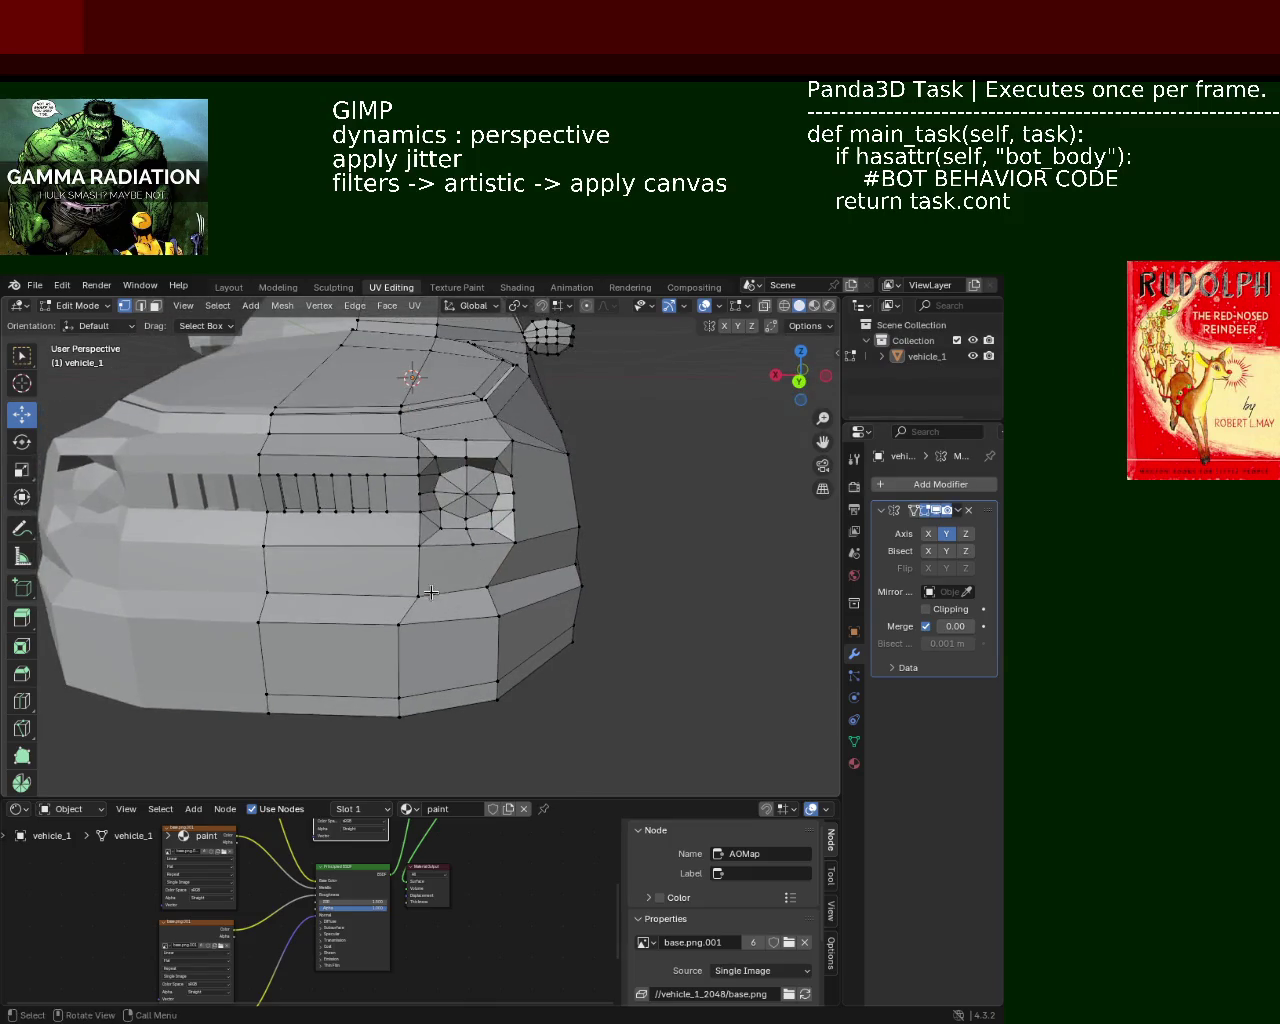
drag(405, 623, 373, 624)
Move the front's bottom edge loop along X.
alt+click(350, 710)
drag(350, 710, 365, 710)
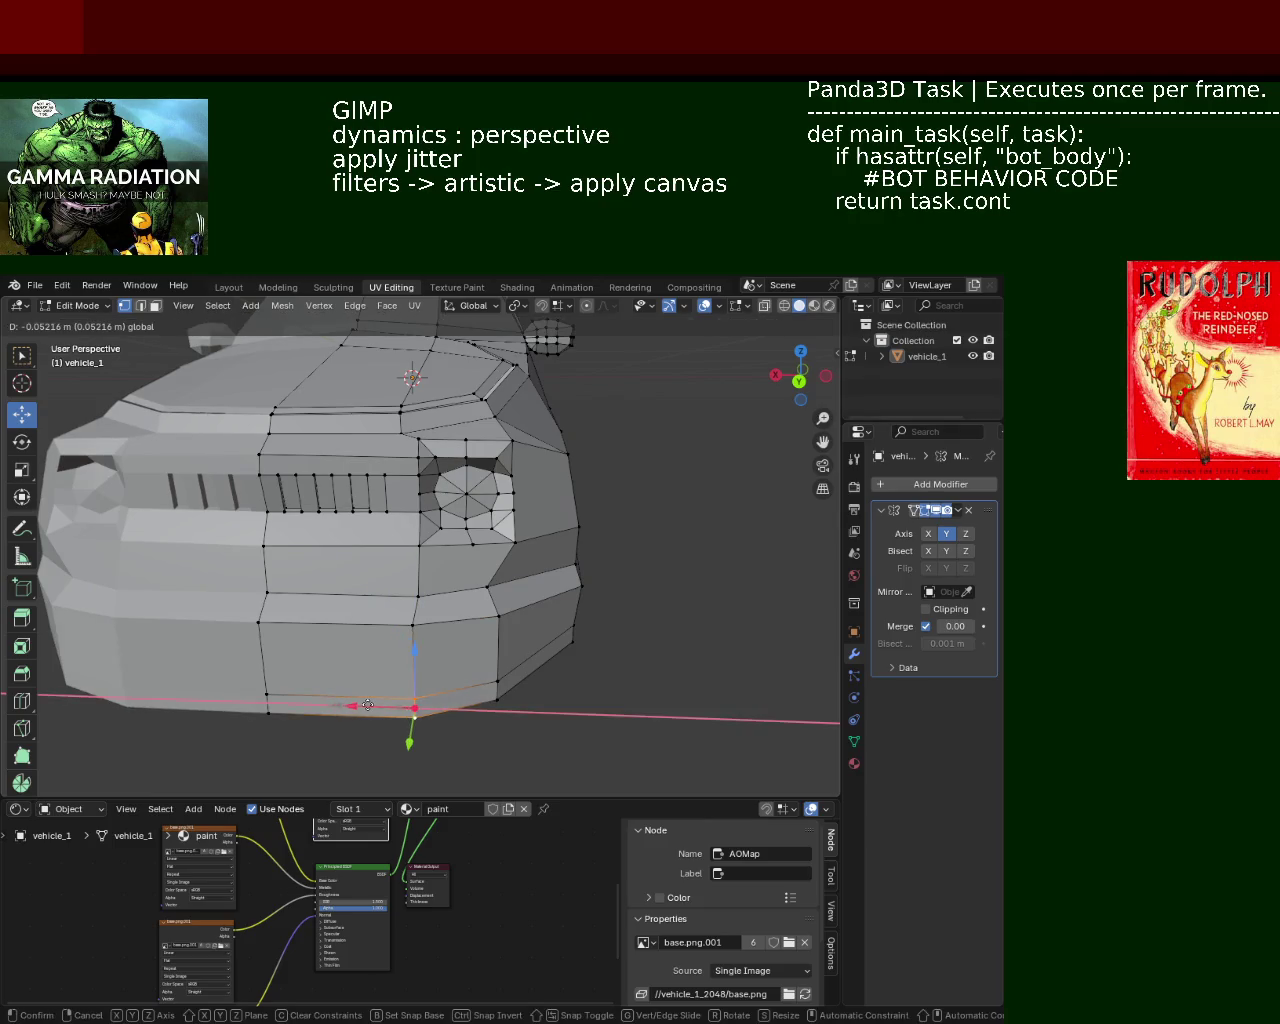
mouse_move(480, 642)
middle_down()
mouse_move(363, 636)
mouse_move(481, 628)
mouse_move(478, 569)
mouse_move(443, 500)
middle_up()
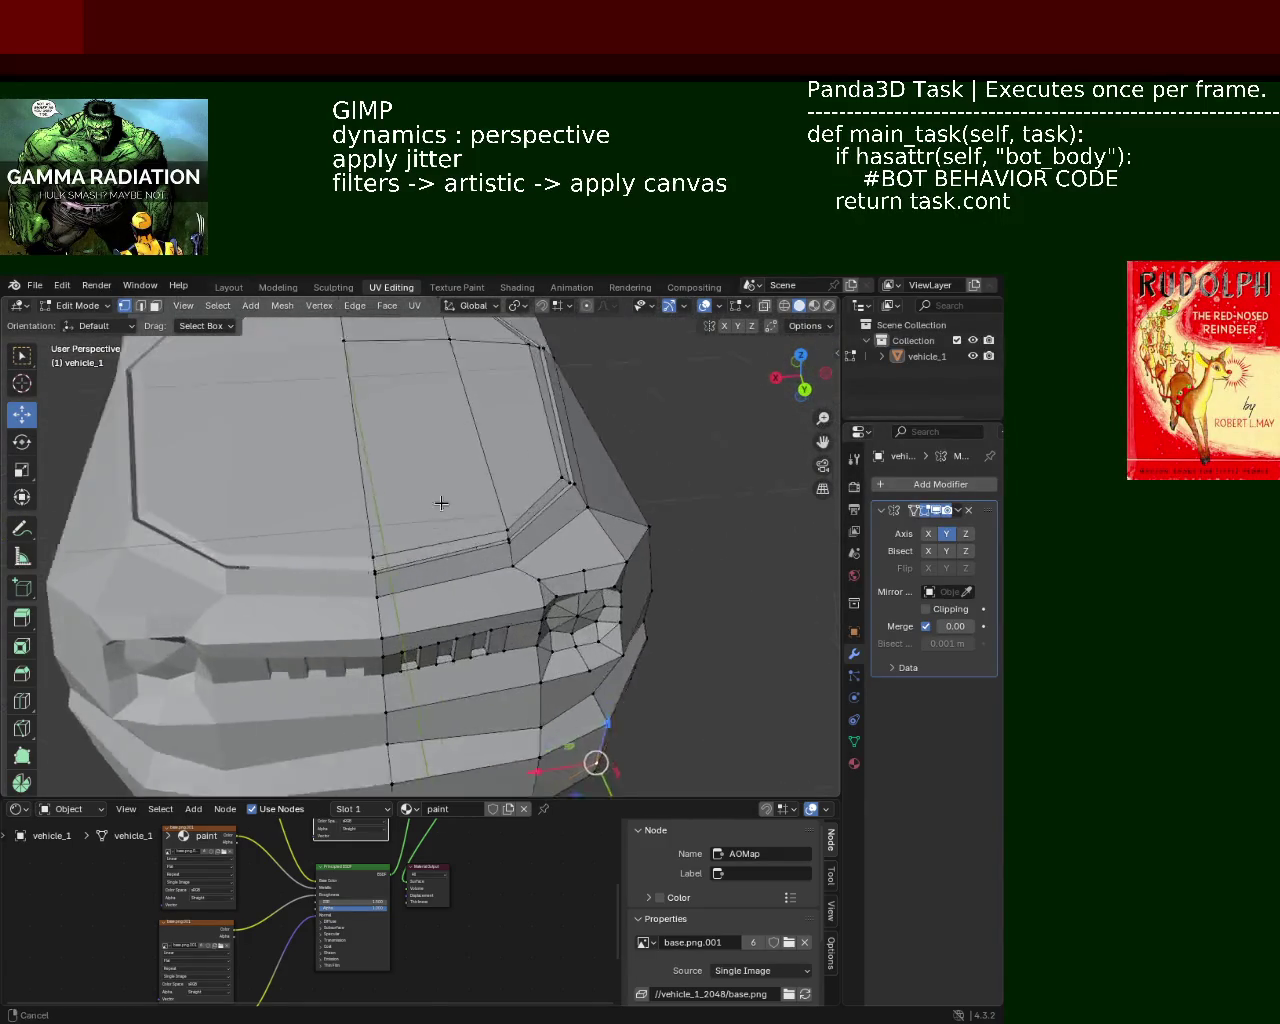
scroll(457, 600, up, 5)
mouse_move(538, 588)
middle_down()
mouse_move(447, 559)
mouse_move(471, 566)
mouse_move(489, 534)
mouse_move(420, 523)
mouse_move(263, 666)
mouse_move(266, 689)
mouse_move(329, 732)
middle_up()
Lower a side edge loop along Z and save vehicle_1.blend.
alt+click(213, 677)
key(g)
click(264, 575)
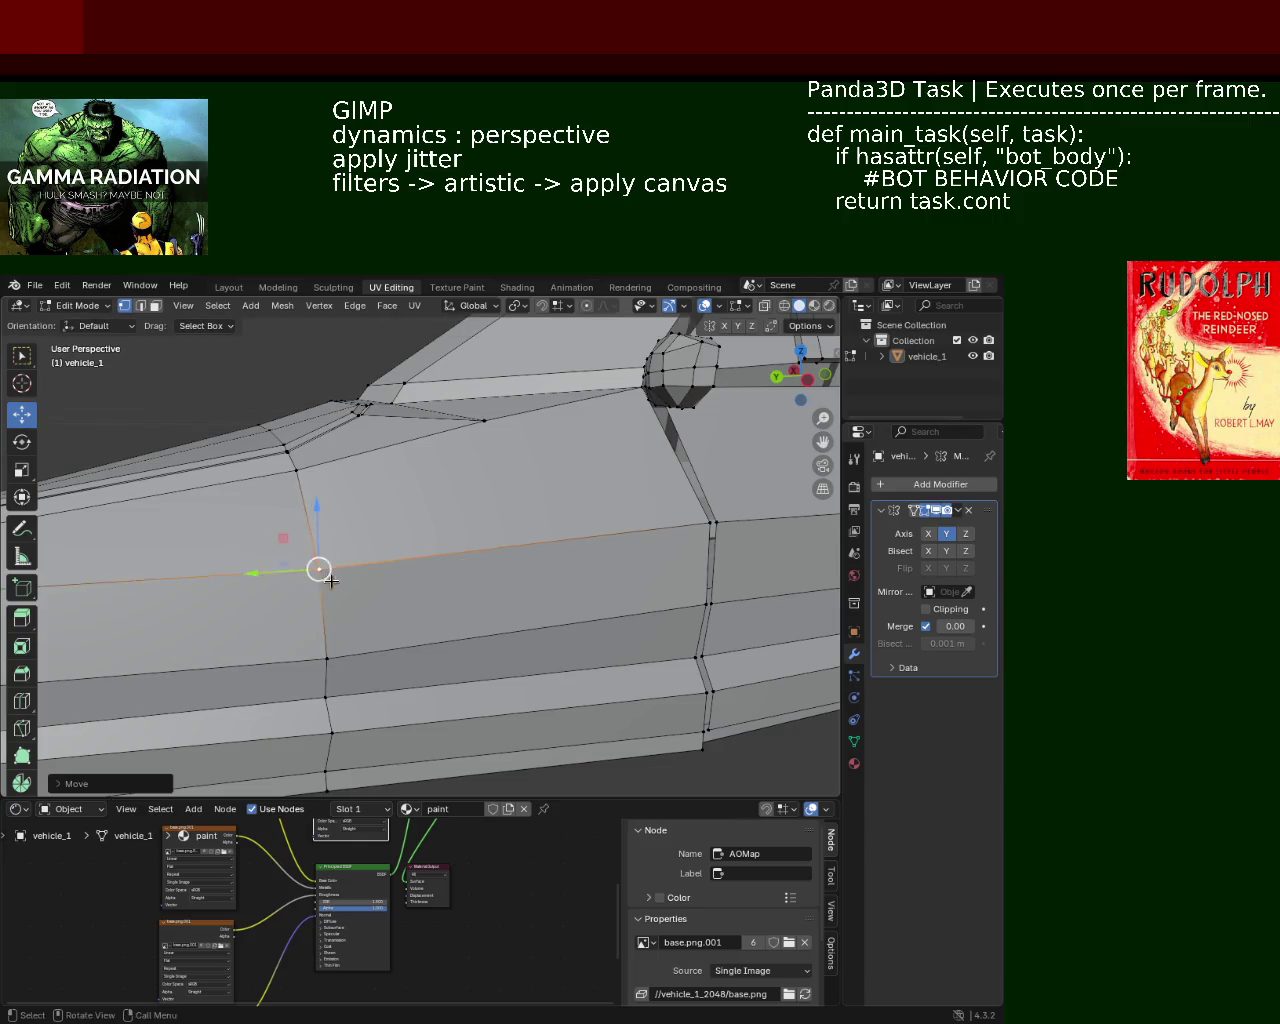
mouse_move(320, 569)
middle_down()
mouse_move(525, 565)
mouse_move(572, 603)
middle_up()
key(g)
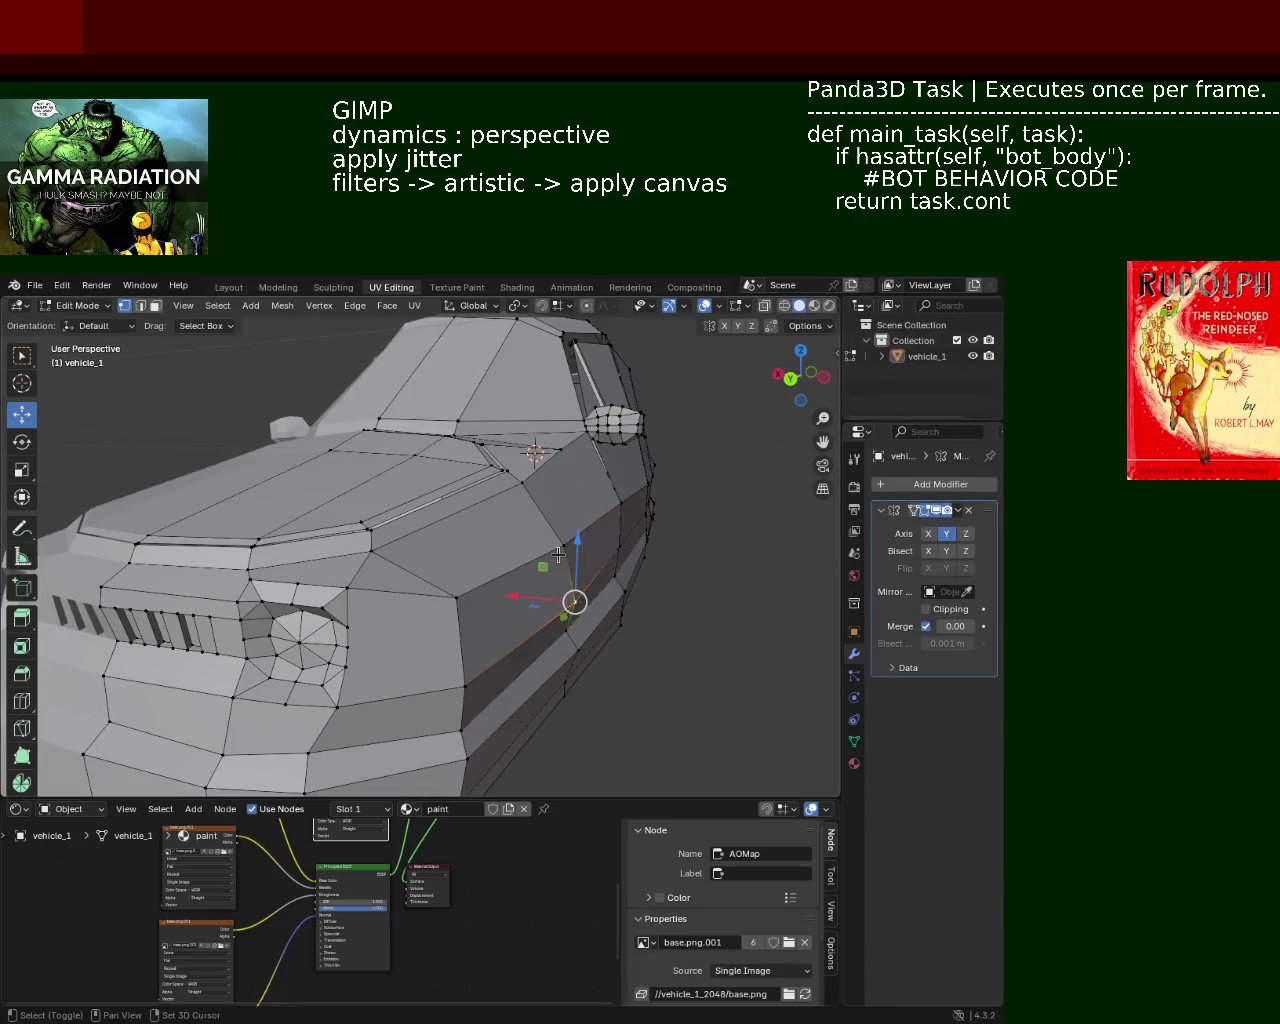
key(z)
click(565, 527)
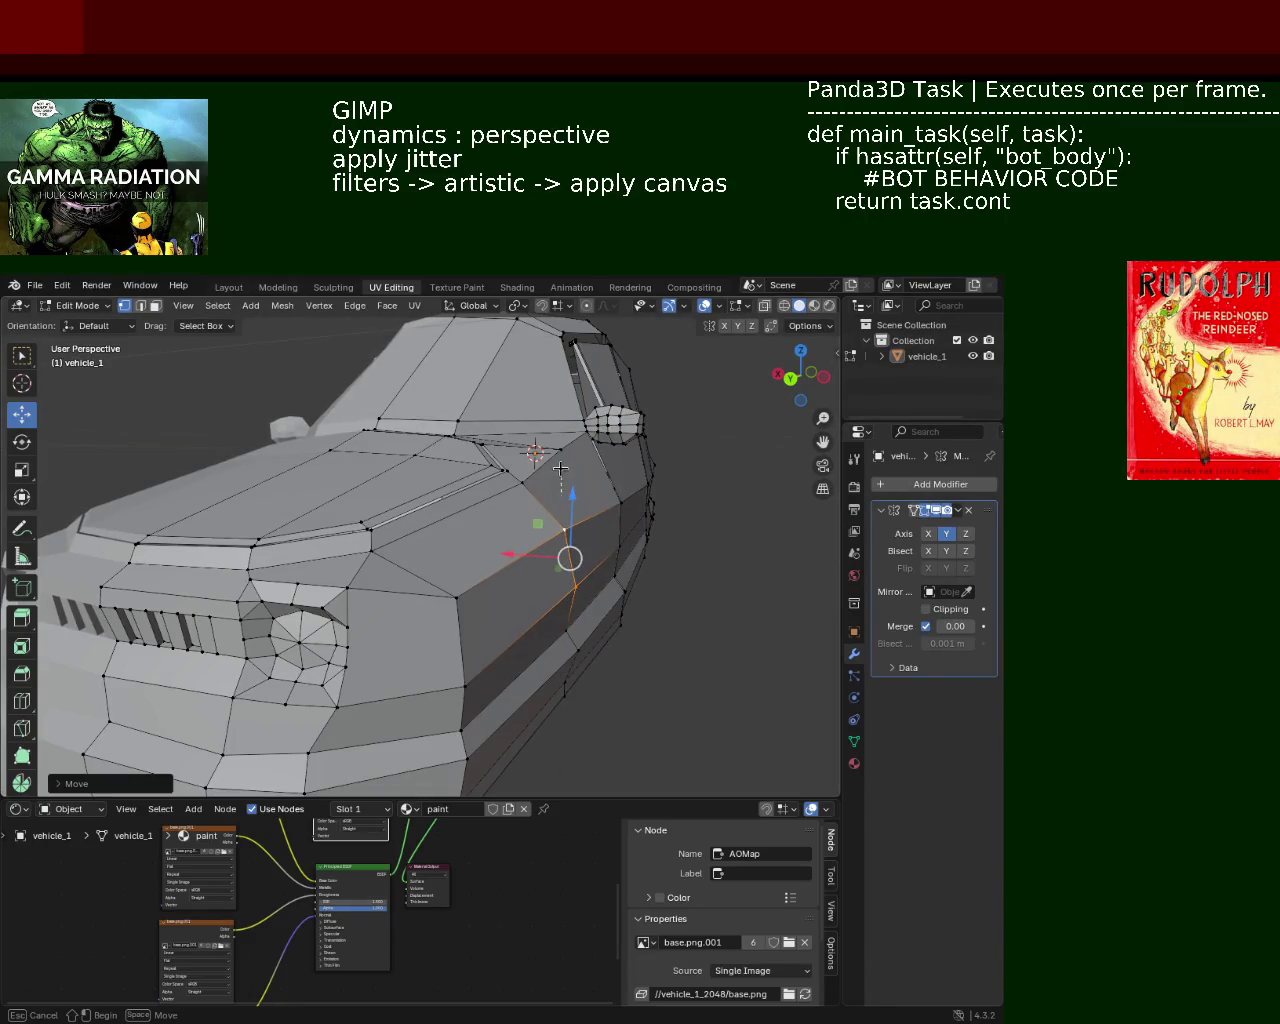
key(ctrl+s)
mouse_move(565, 527)
middle_down()
mouse_move(545, 583)
mouse_move(441, 560)
mouse_move(637, 608)
mouse_move(584, 610)
mouse_move(551, 577)
mouse_move(522, 572)
mouse_move(626, 597)
mouse_move(538, 556)
mouse_move(237, 646)
mouse_move(237, 634)
mouse_move(487, 541)
mouse_move(643, 531)
mouse_move(563, 597)
mouse_move(666, 587)
mouse_move(543, 563)
mouse_move(584, 607)
mouse_move(606, 531)
mouse_move(721, 562)
mouse_move(620, 549)
mouse_move(420, 561)
mouse_move(386, 543)
middle_up()
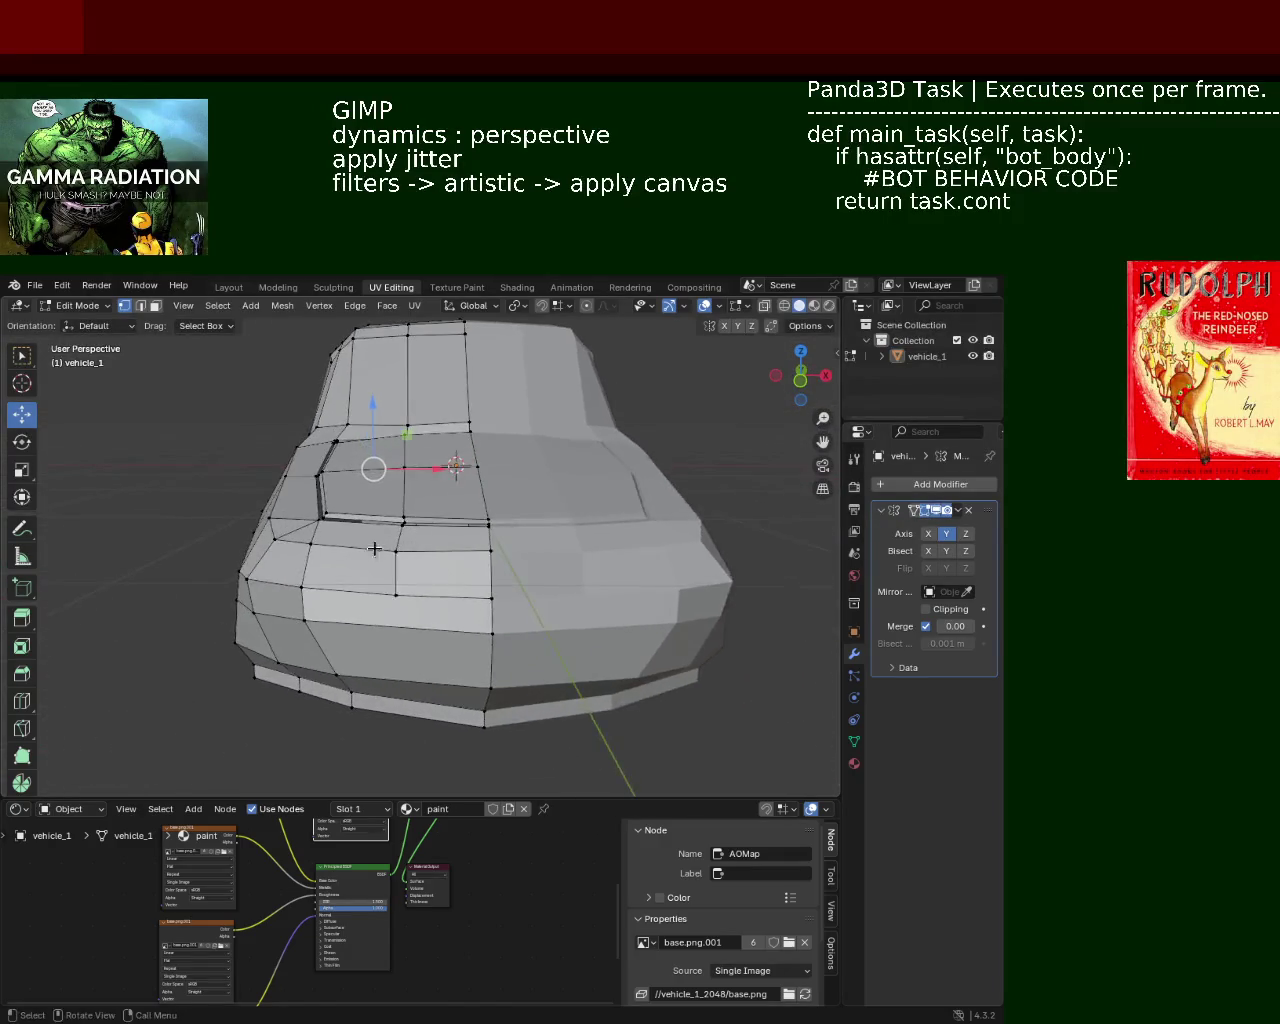
Reposition a rear lower-body vertex along X, redoing the move once.
scroll(384, 547, up, 2)
click(358, 627)
drag(428, 627, 435, 625)
mouse_move(435, 625)
middle_down()
mouse_move(465, 592)
mouse_move(420, 605)
mouse_move(397, 637)
middle_up()
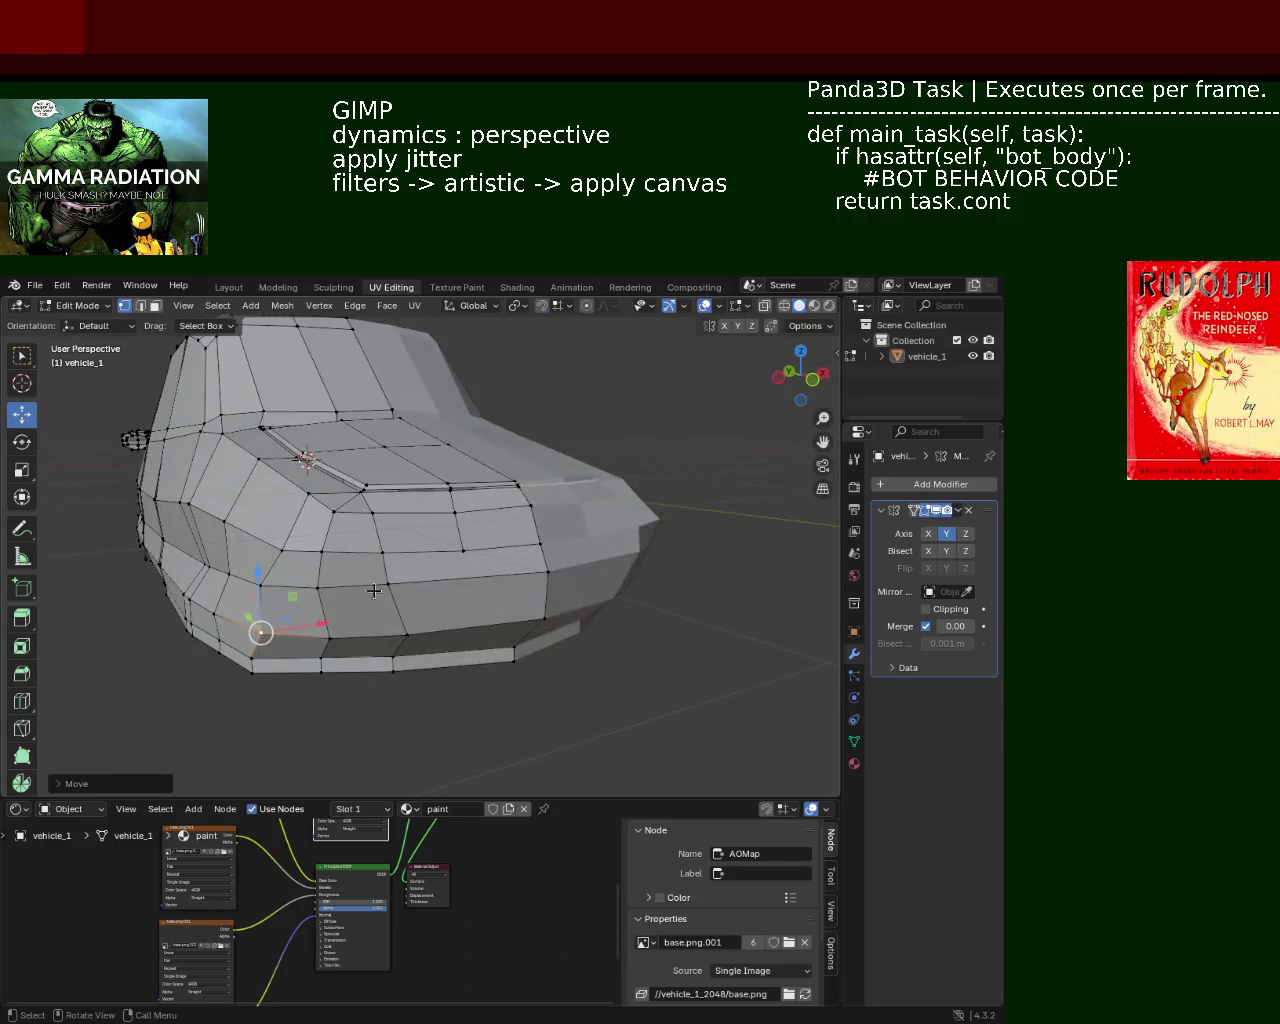
drag(397, 637, 440, 630)
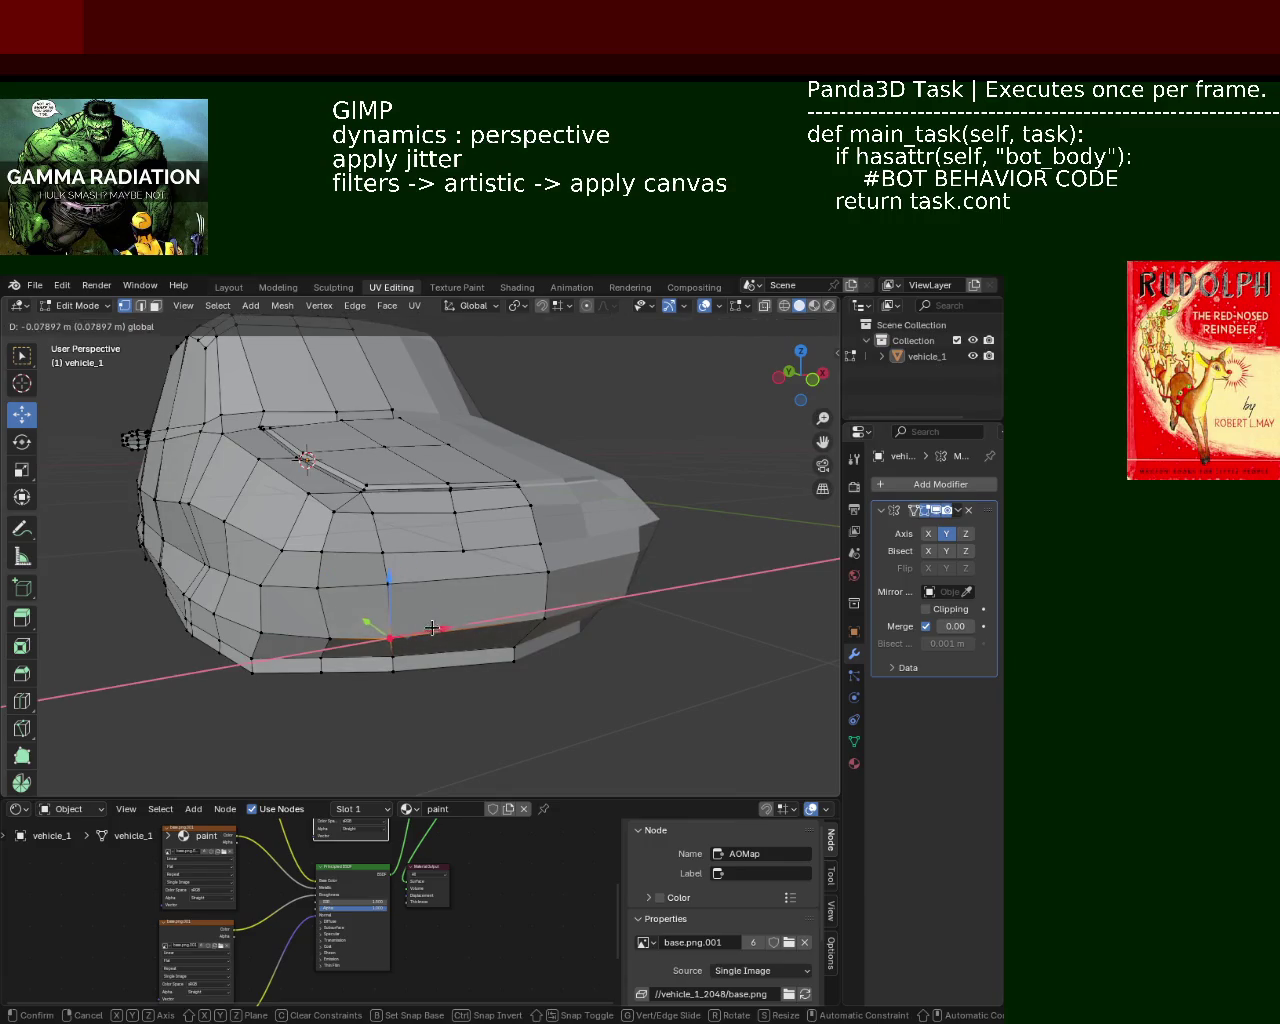
key(ctrl+z)
key(g)
click(322, 634)
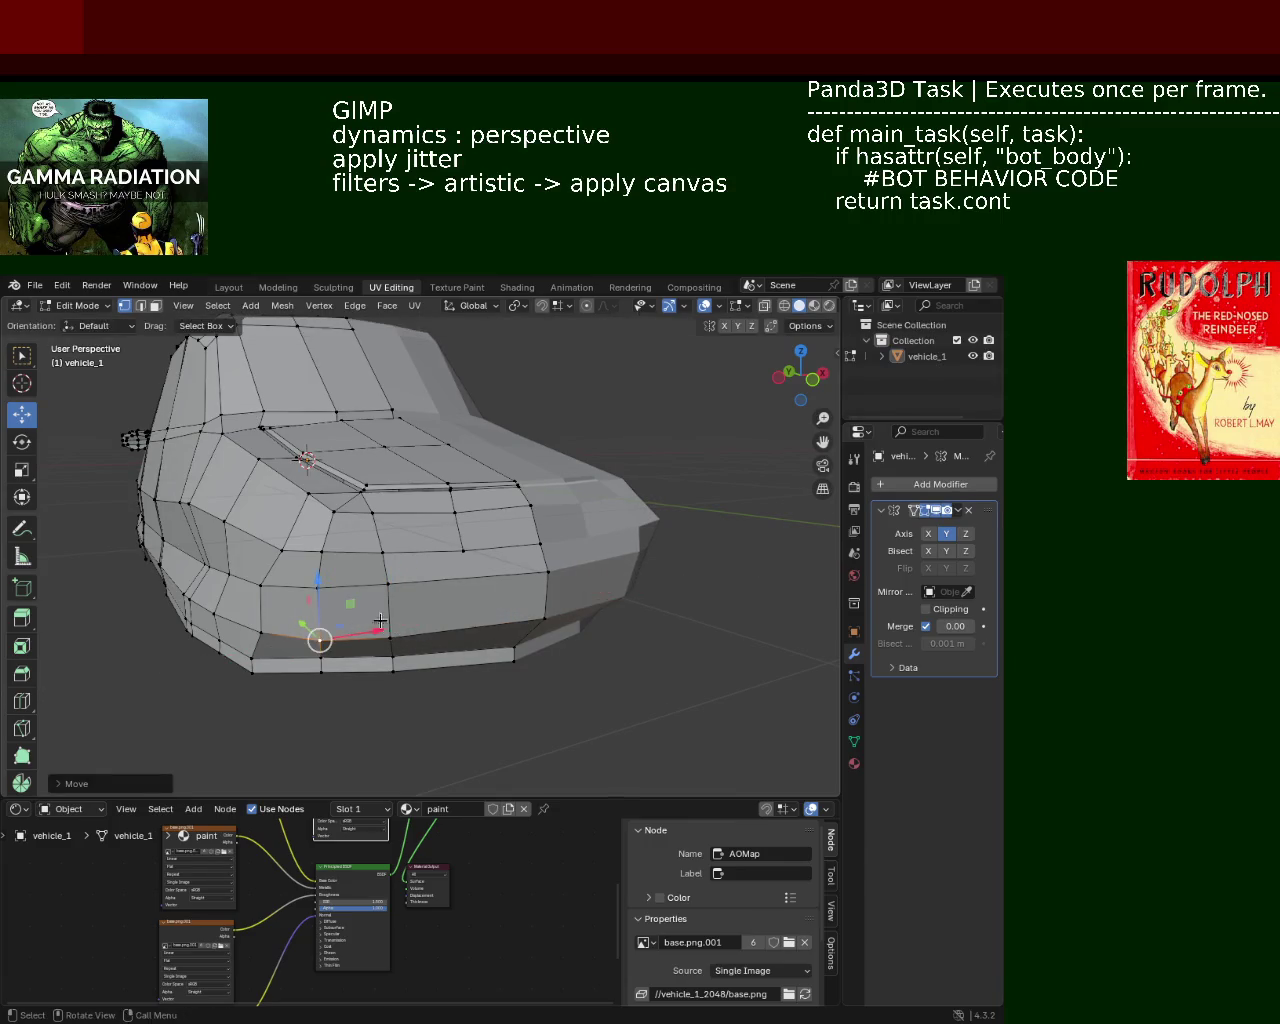
mouse_move(322, 634)
middle_down()
mouse_move(476, 630)
mouse_move(443, 601)
middle_up()
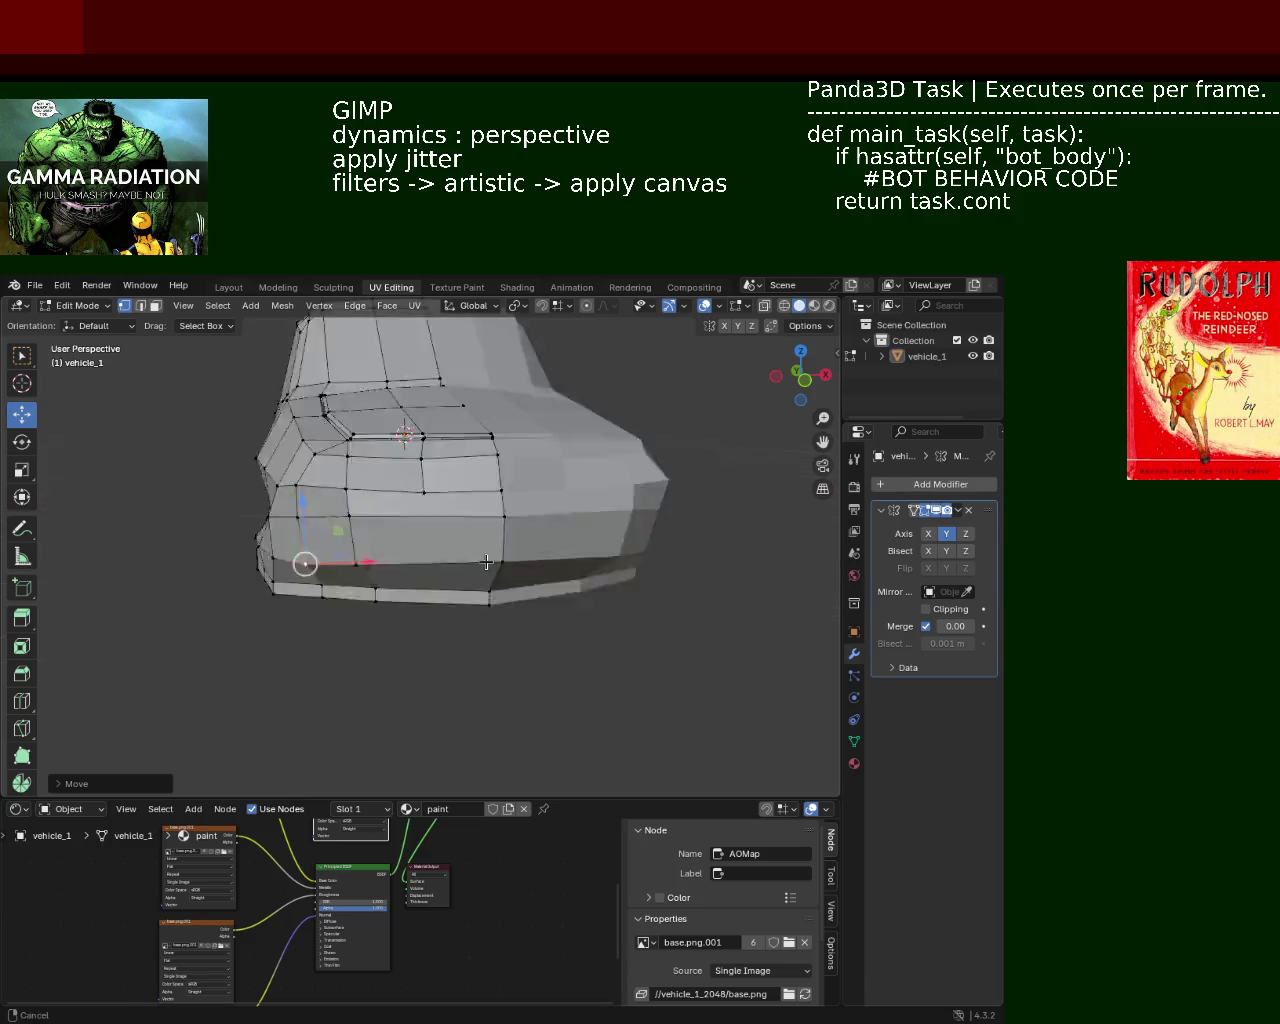
Move a bottom-edge vertex along Z.
shift+scroll(411, 485, down, 3)
shift+scroll(415, 450, down, 3)
click(428, 478)
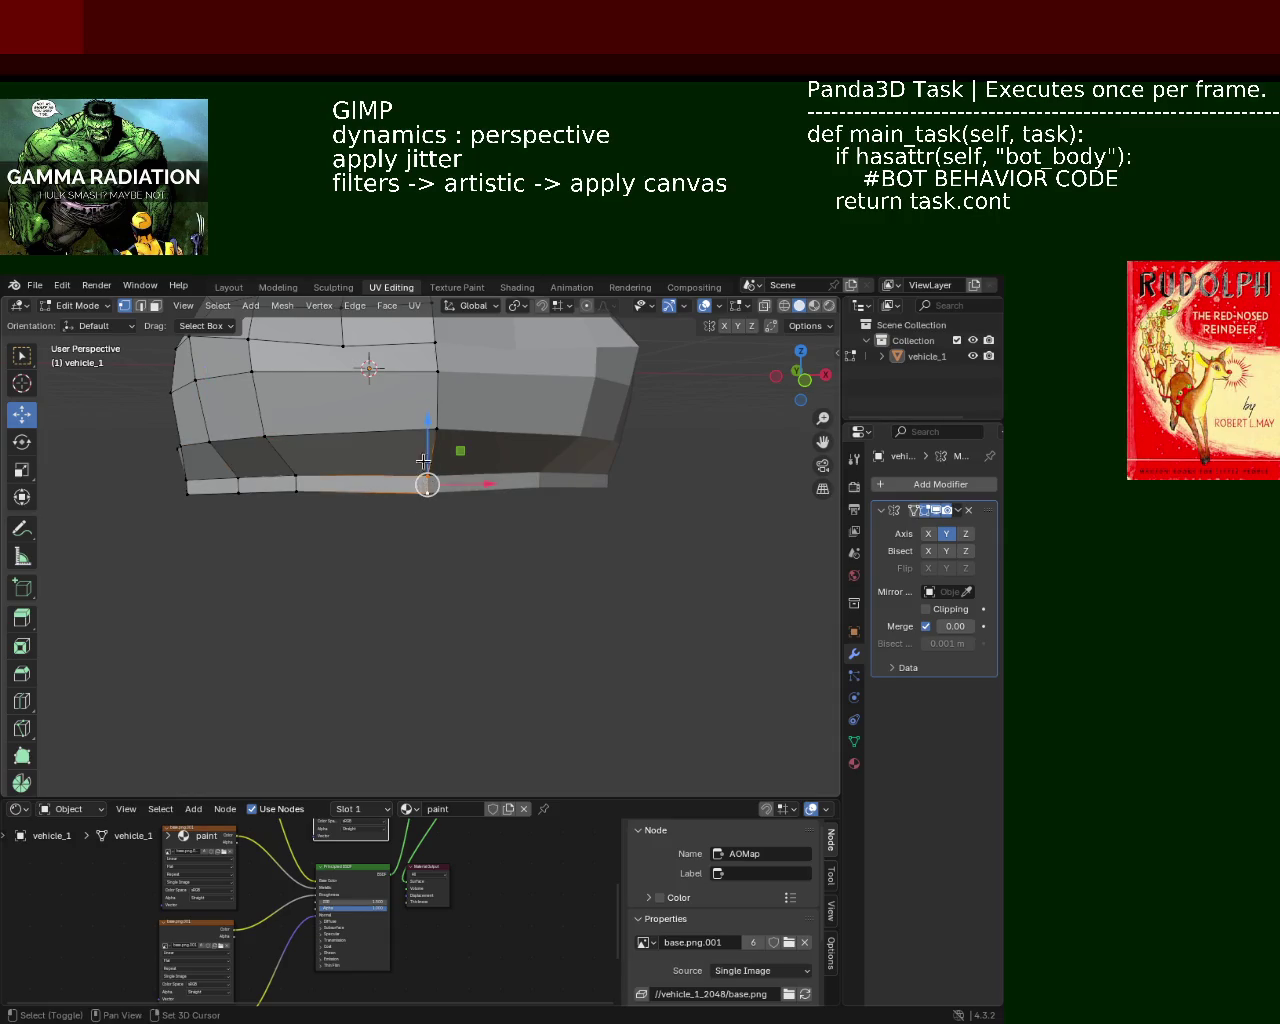
drag(426, 444, 424, 429)
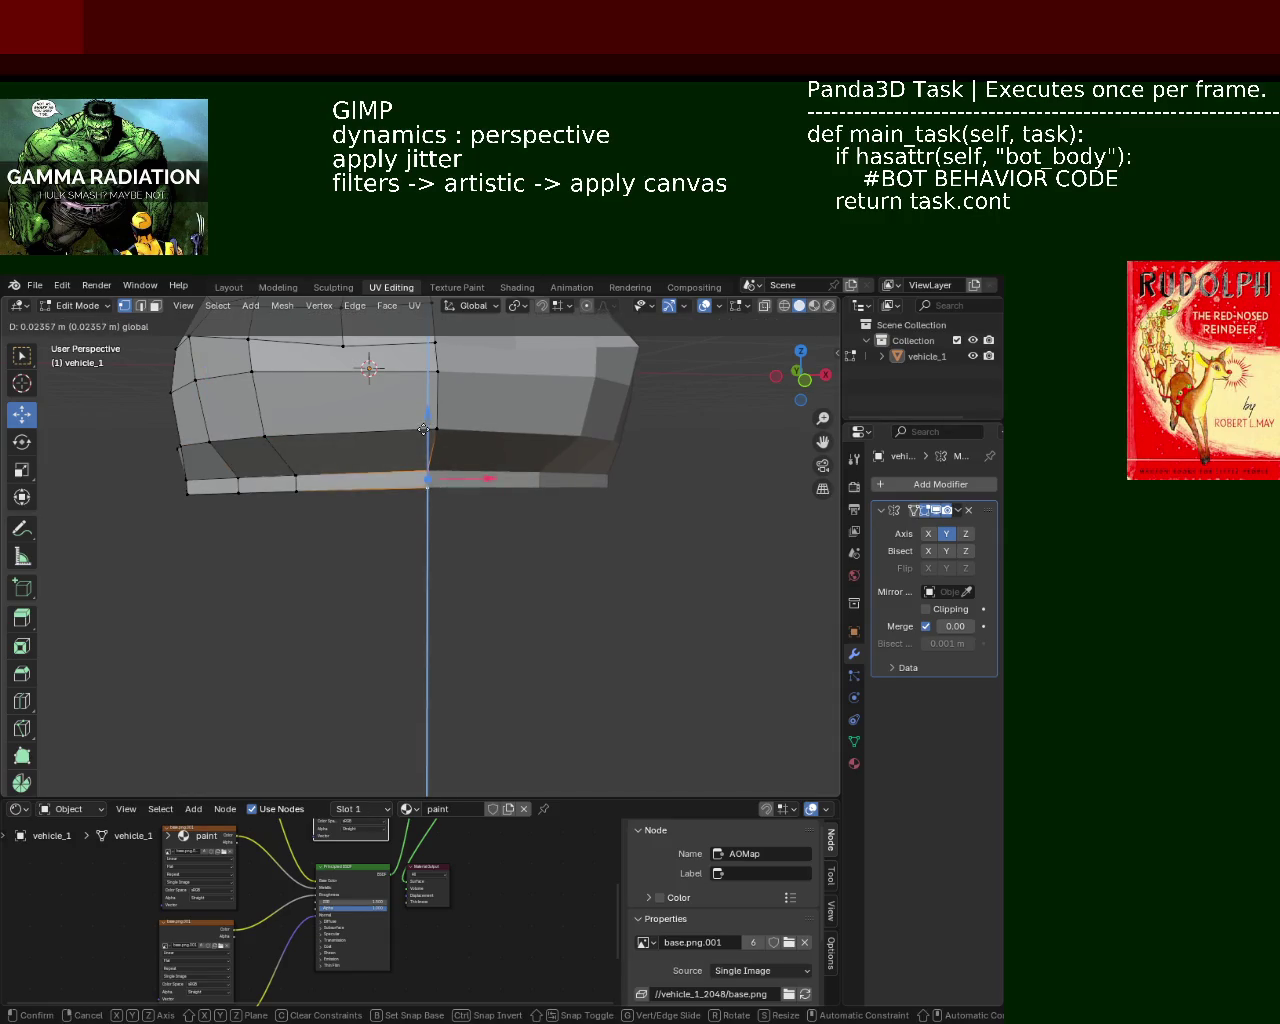
click(424, 429)
Raise another body edge along Z, then clear the selection.
scroll(424, 440, up, 3)
mouse_move(424, 440)
middle_down()
mouse_move(382, 524)
mouse_move(367, 484)
middle_up()
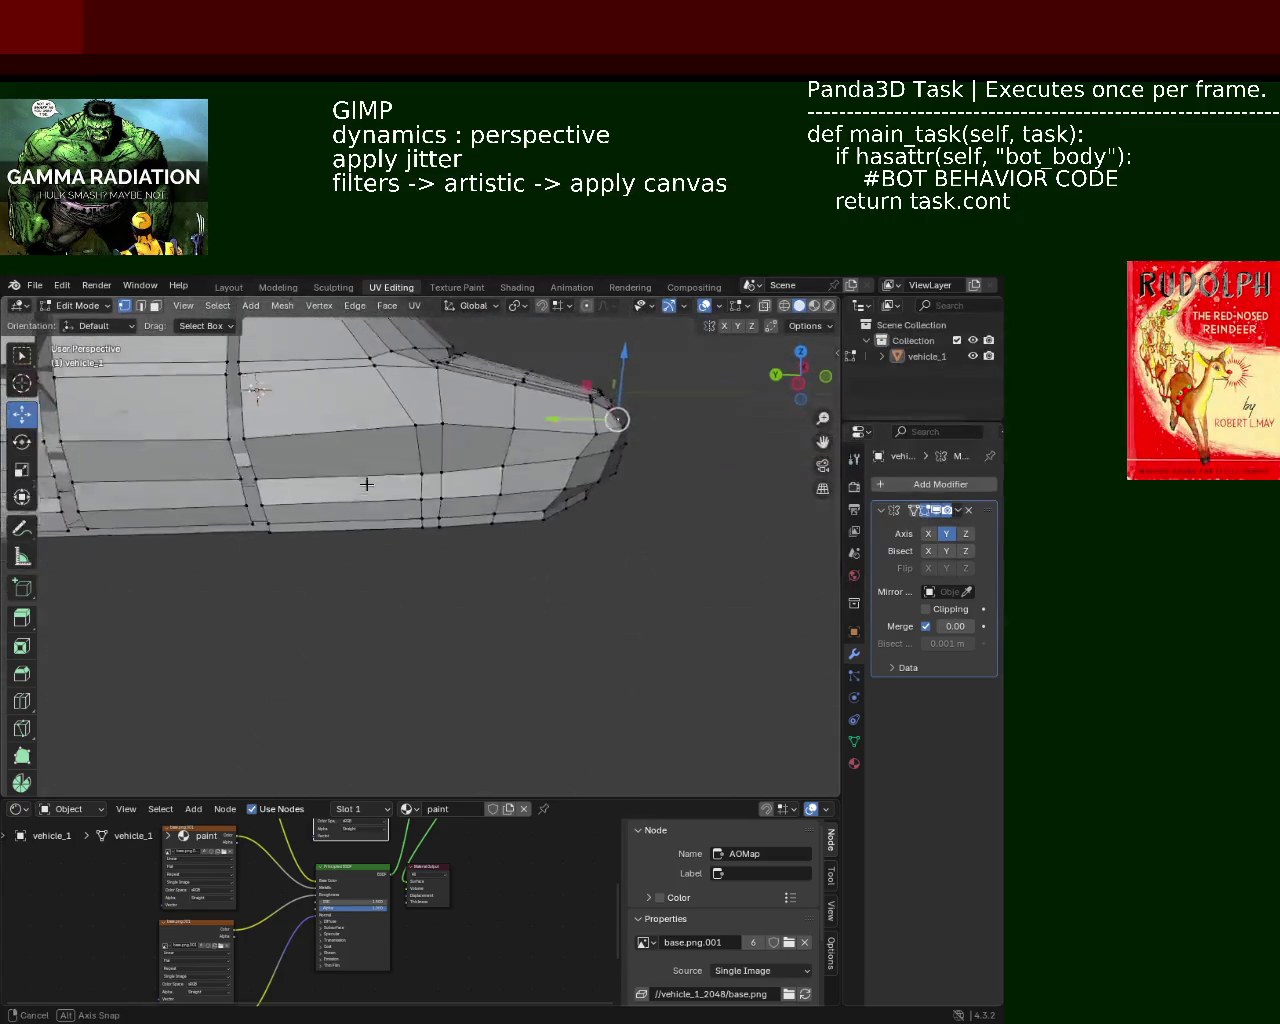
middle_drag(367, 484, 470, 500)
click(437, 560)
key(g)
key(z)
click(428, 540)
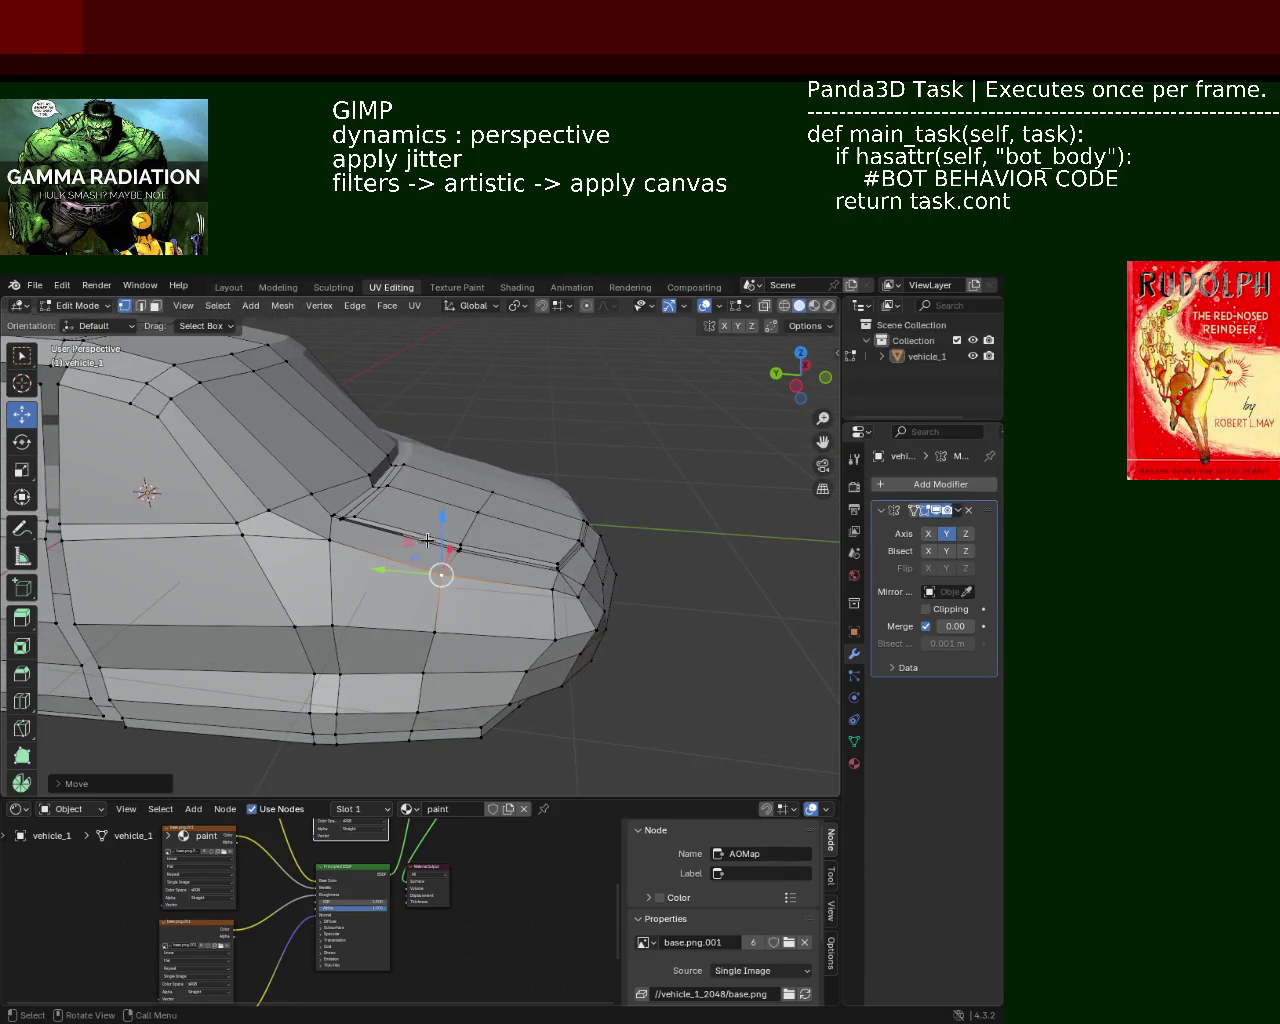
click(382, 565)
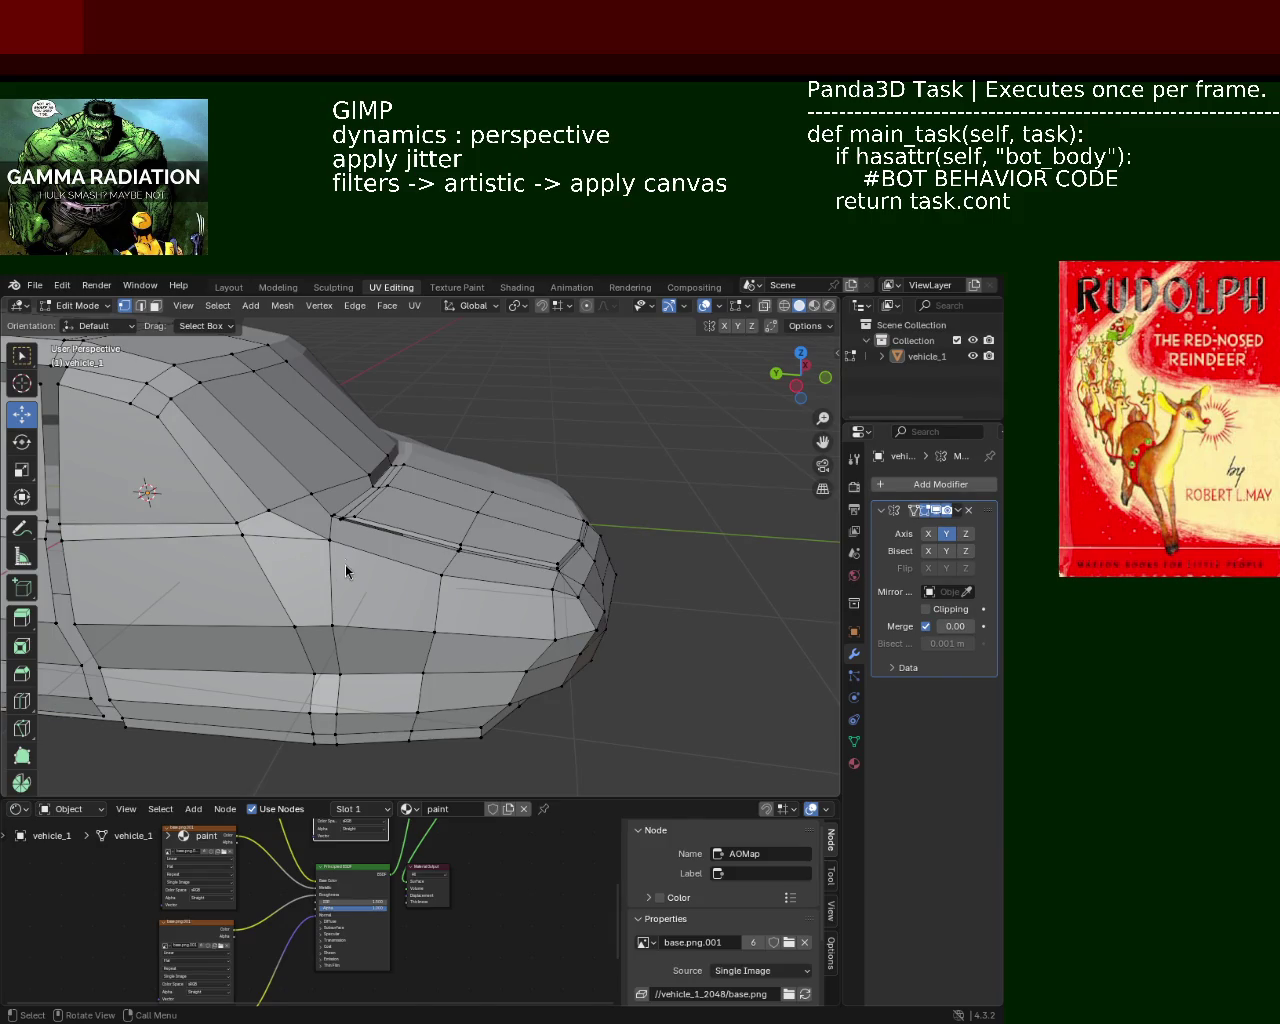
Zoom in on the roof pillar and delete the side-window faces beside it.
scroll(316, 498, up, 5)
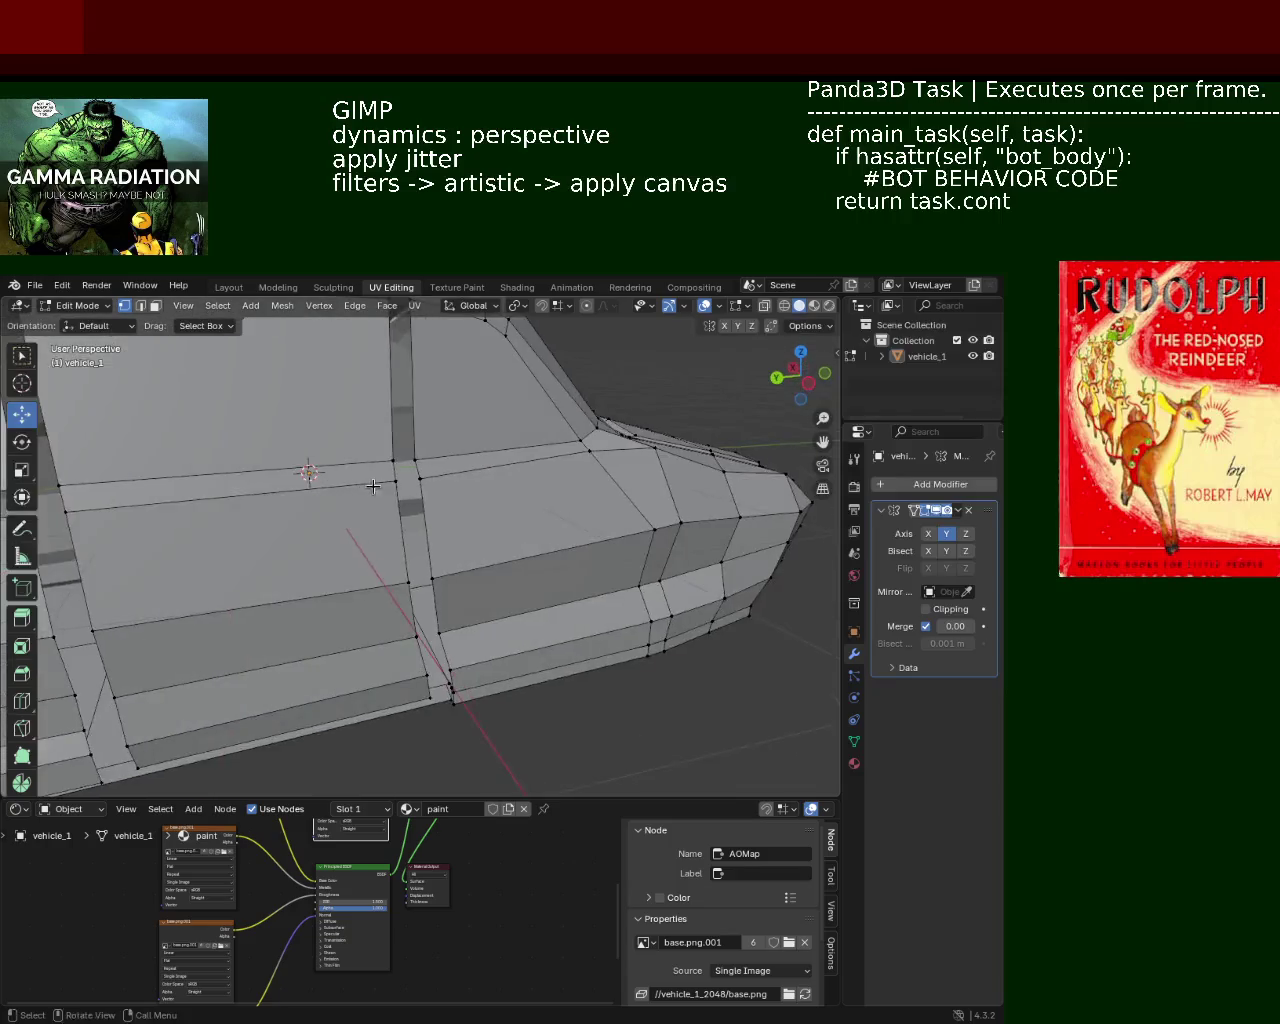
mouse_move(316, 498)
middle_down()
mouse_move(464, 460)
mouse_move(514, 491)
mouse_move(386, 504)
mouse_move(357, 540)
mouse_move(406, 543)
middle_up()
scroll(464, 460, down, 5)
scroll(386, 504, up, 2)
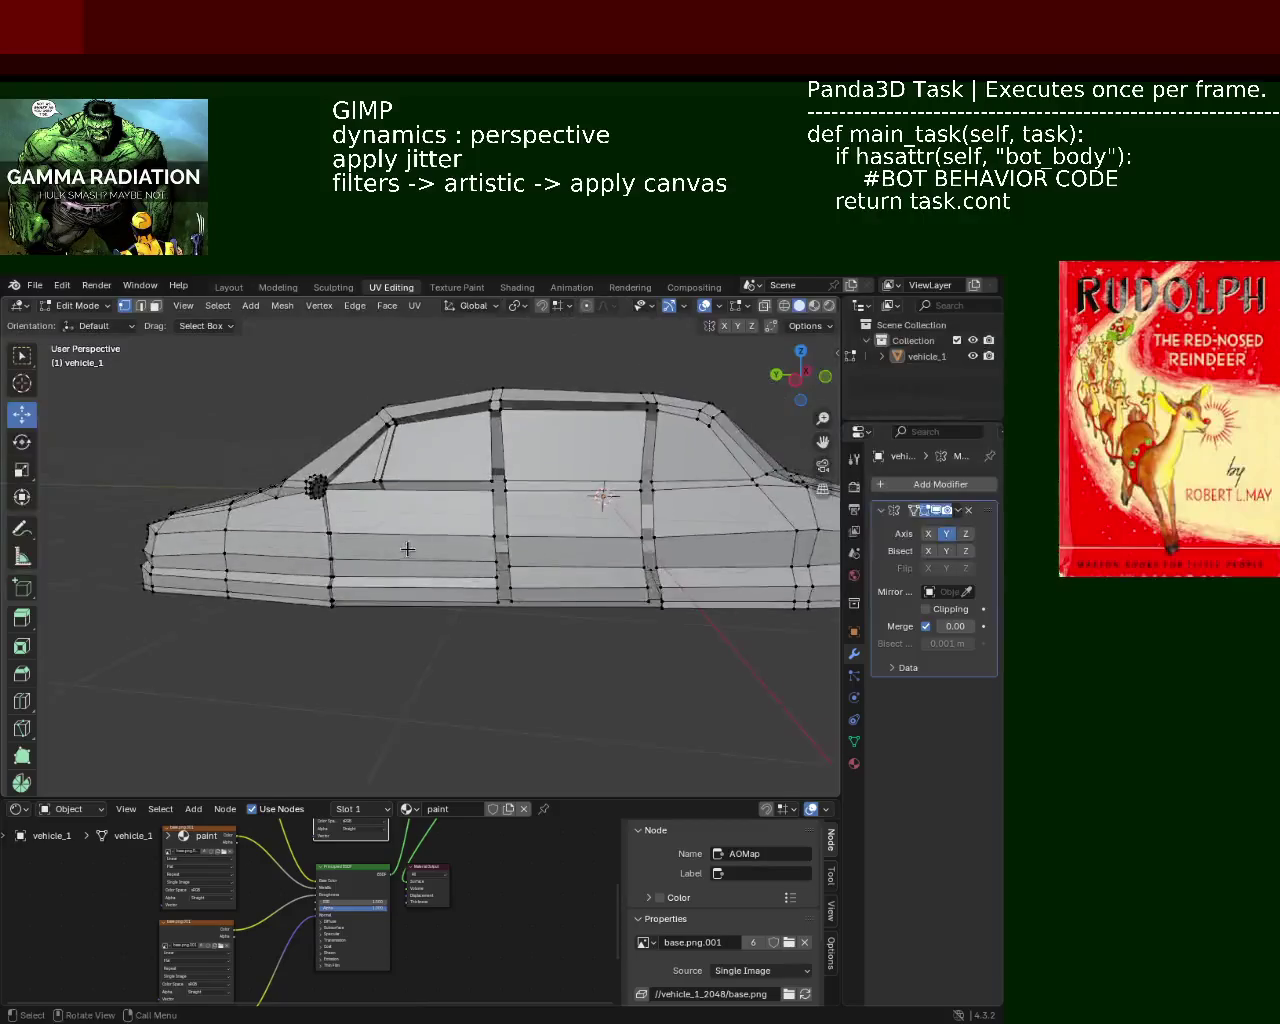
scroll(420, 550, up, 2)
scroll(432, 556, up, 2)
scroll(430, 573, up, 3)
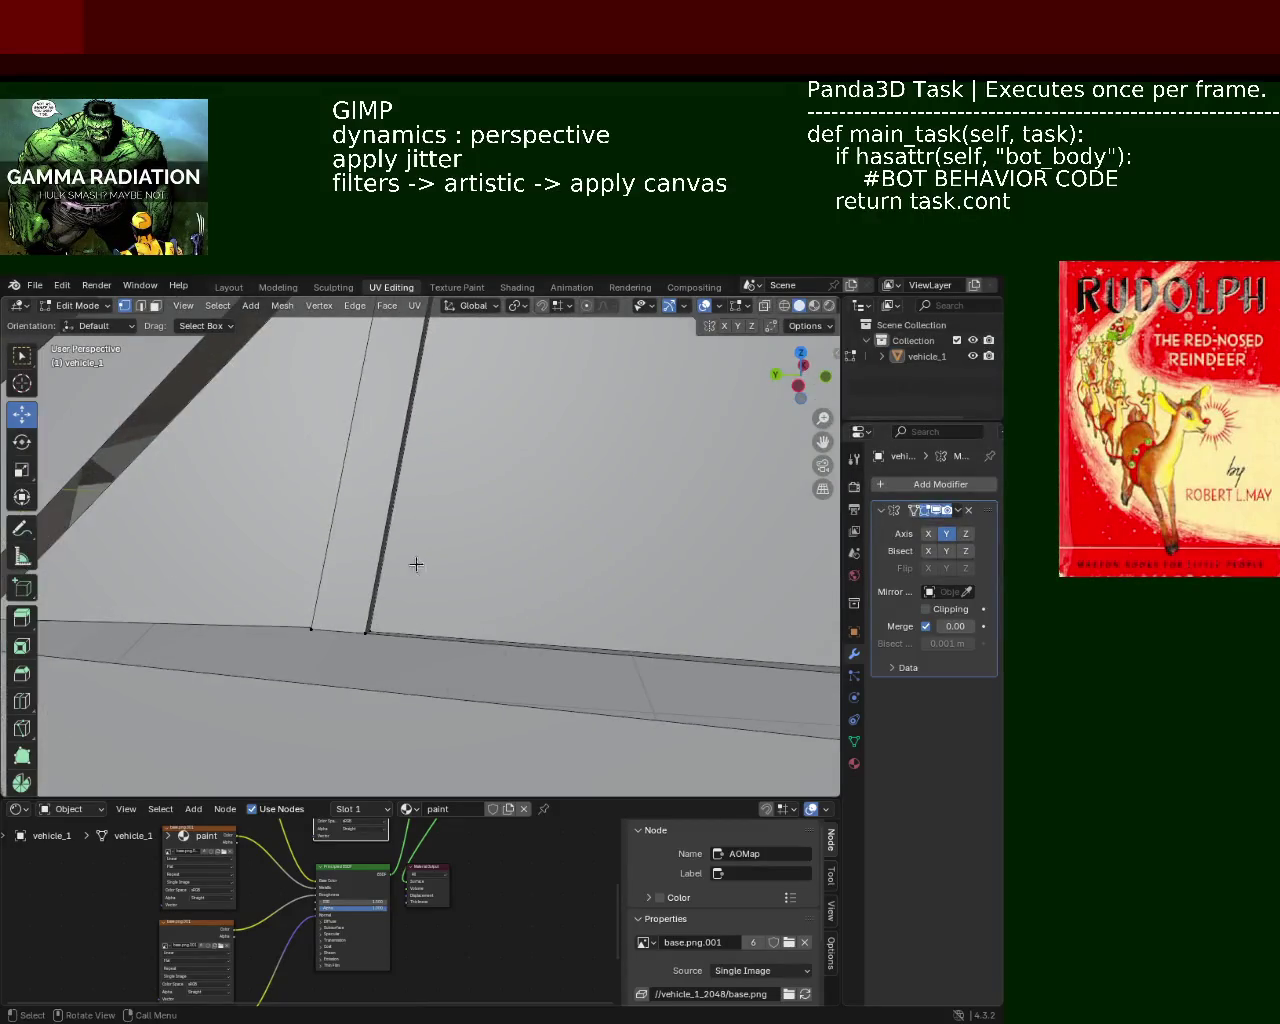
scroll(414, 563, down, 3)
mouse_move(414, 563)
middle_down()
mouse_move(514, 600)
mouse_move(414, 534)
mouse_move(508, 538)
mouse_move(519, 501)
mouse_move(509, 463)
mouse_move(491, 534)
mouse_move(476, 505)
middle_up()
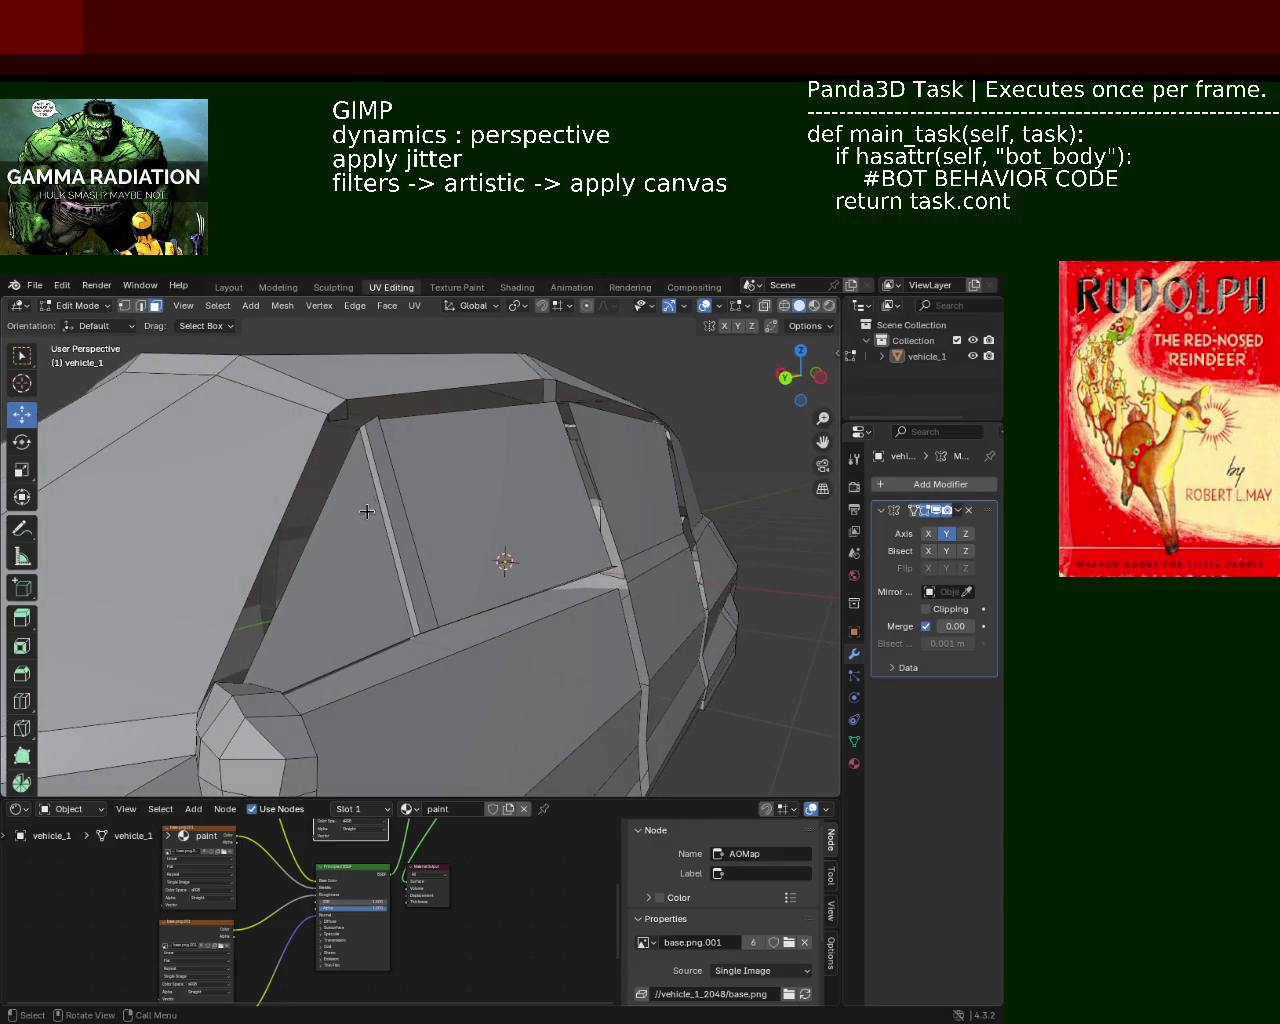
mouse_move(476, 557)
middle_down()
mouse_move(446, 580)
mouse_move(360, 480)
mouse_move(286, 429)
mouse_move(563, 552)
middle_up()
click(462, 515)
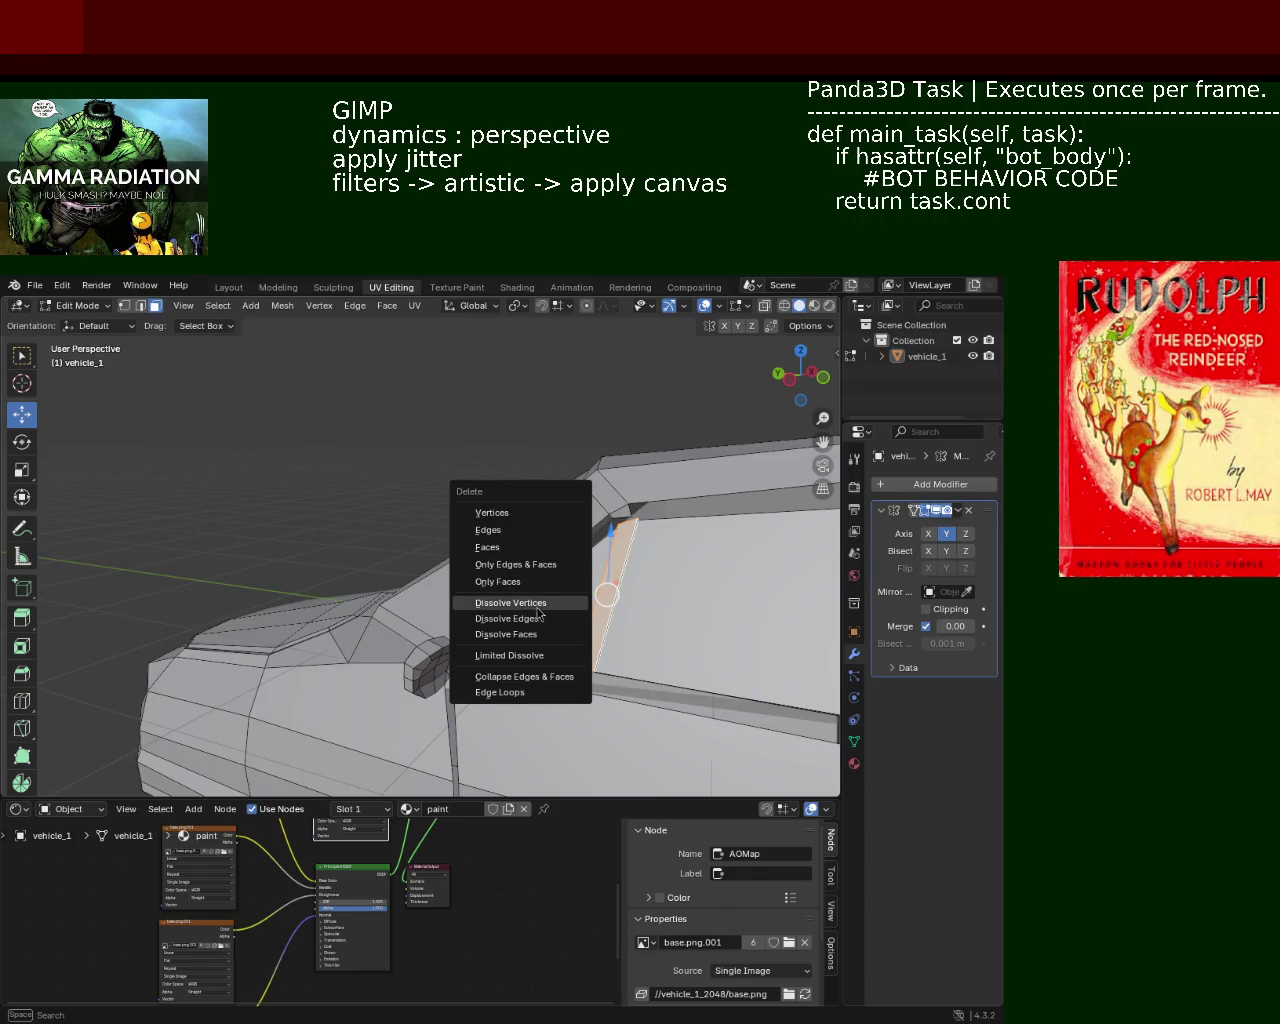
Dissolve the edge on the roof pillar.
click(541, 619)
mouse_move(540, 614)
middle_down()
mouse_move(594, 557)
mouse_move(486, 520)
mouse_move(585, 557)
mouse_move(496, 537)
mouse_move(457, 469)
mouse_move(474, 400)
mouse_move(440, 577)
middle_up()
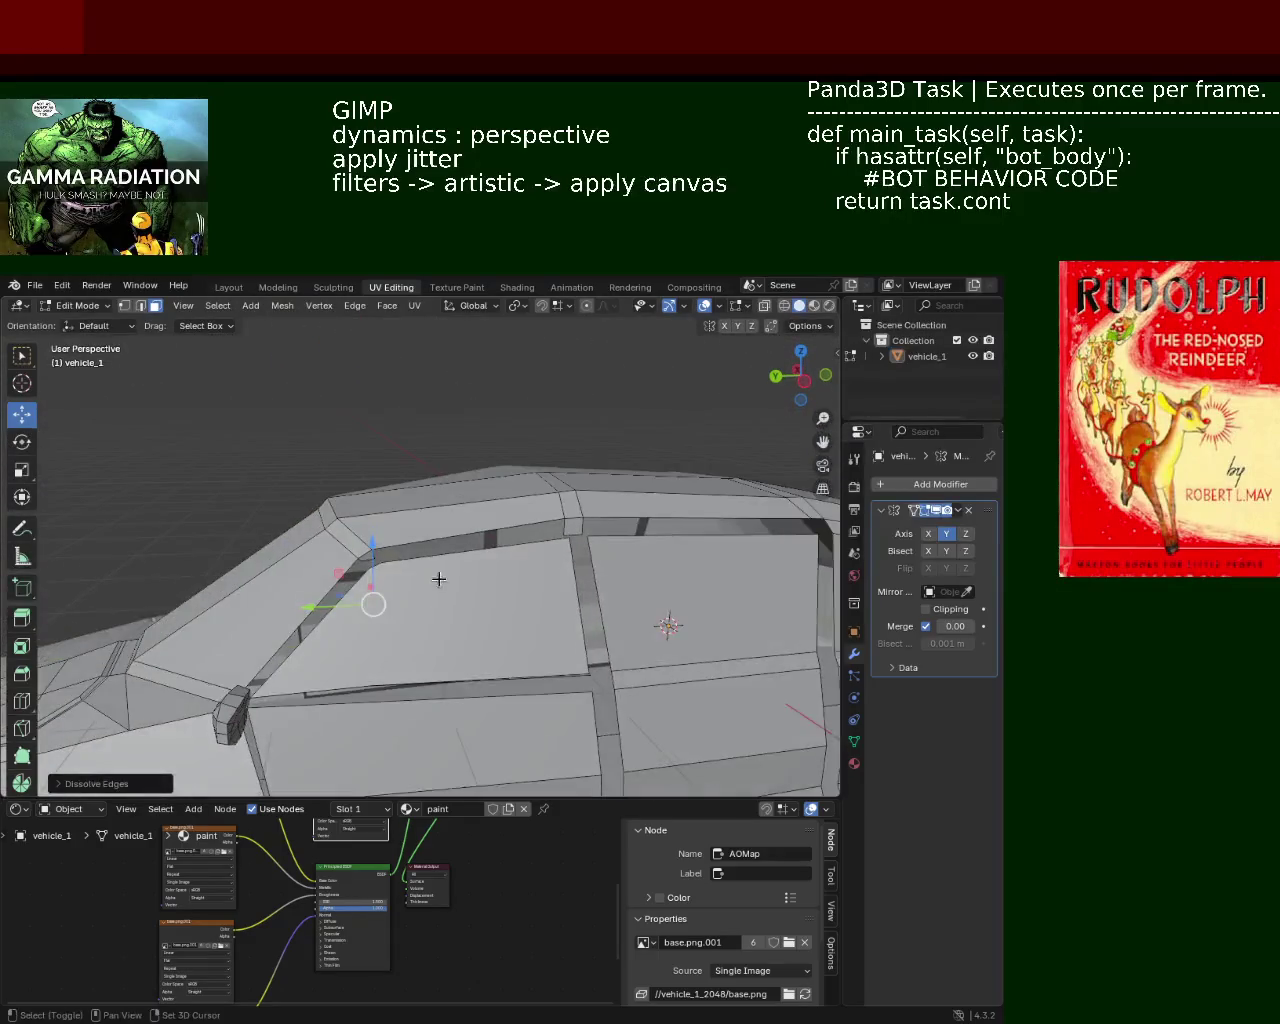
mouse_move(463, 516)
shift+middle_down()
mouse_move(406, 483)
mouse_move(430, 491)
shift+middle_up()
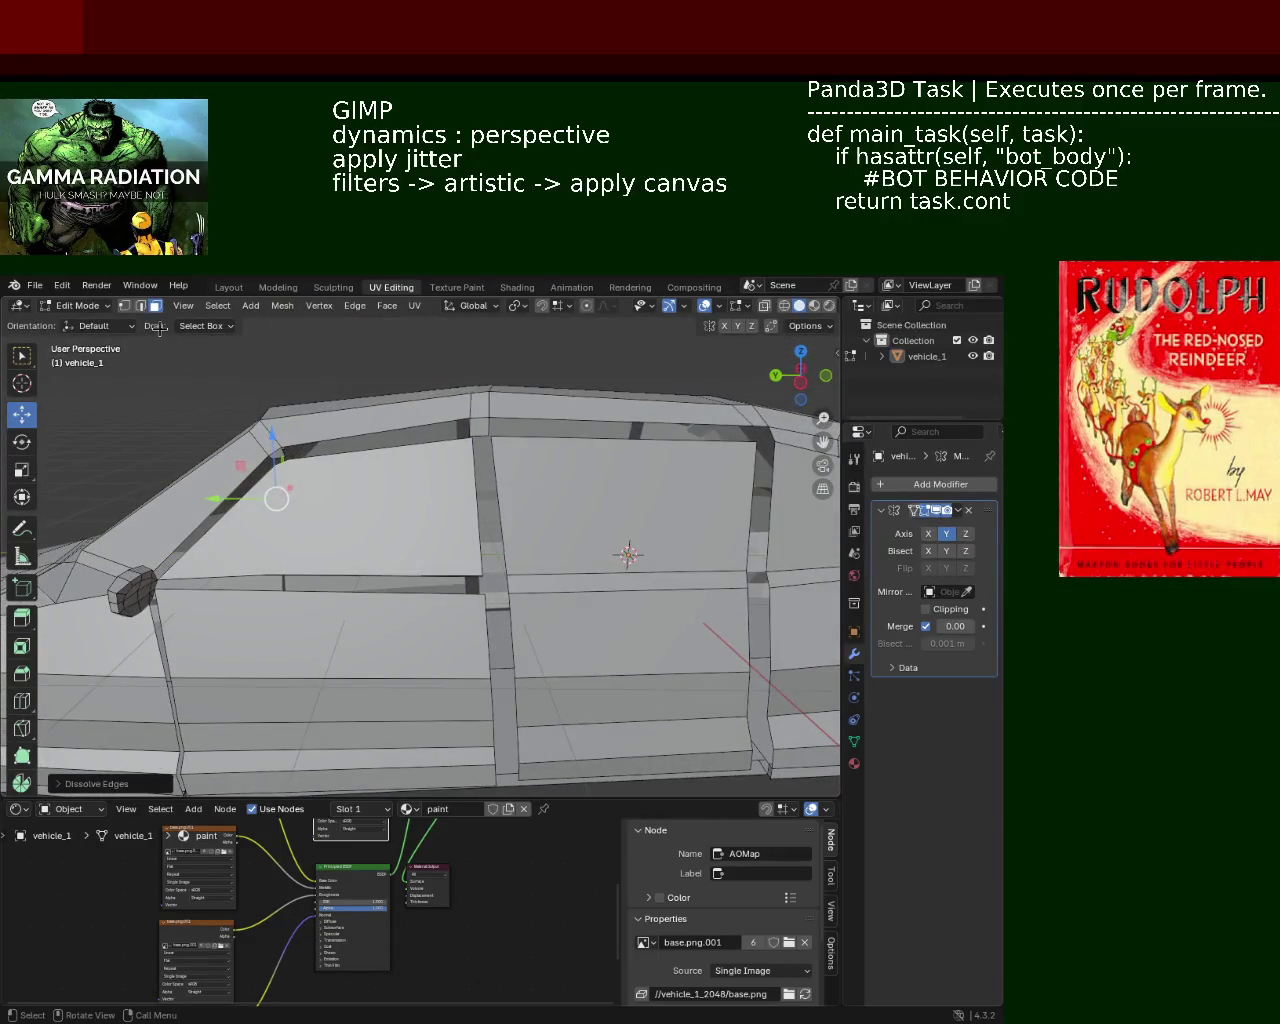
Select the side window face together with the door face.
click(590, 514)
scroll(583, 552, down, 3)
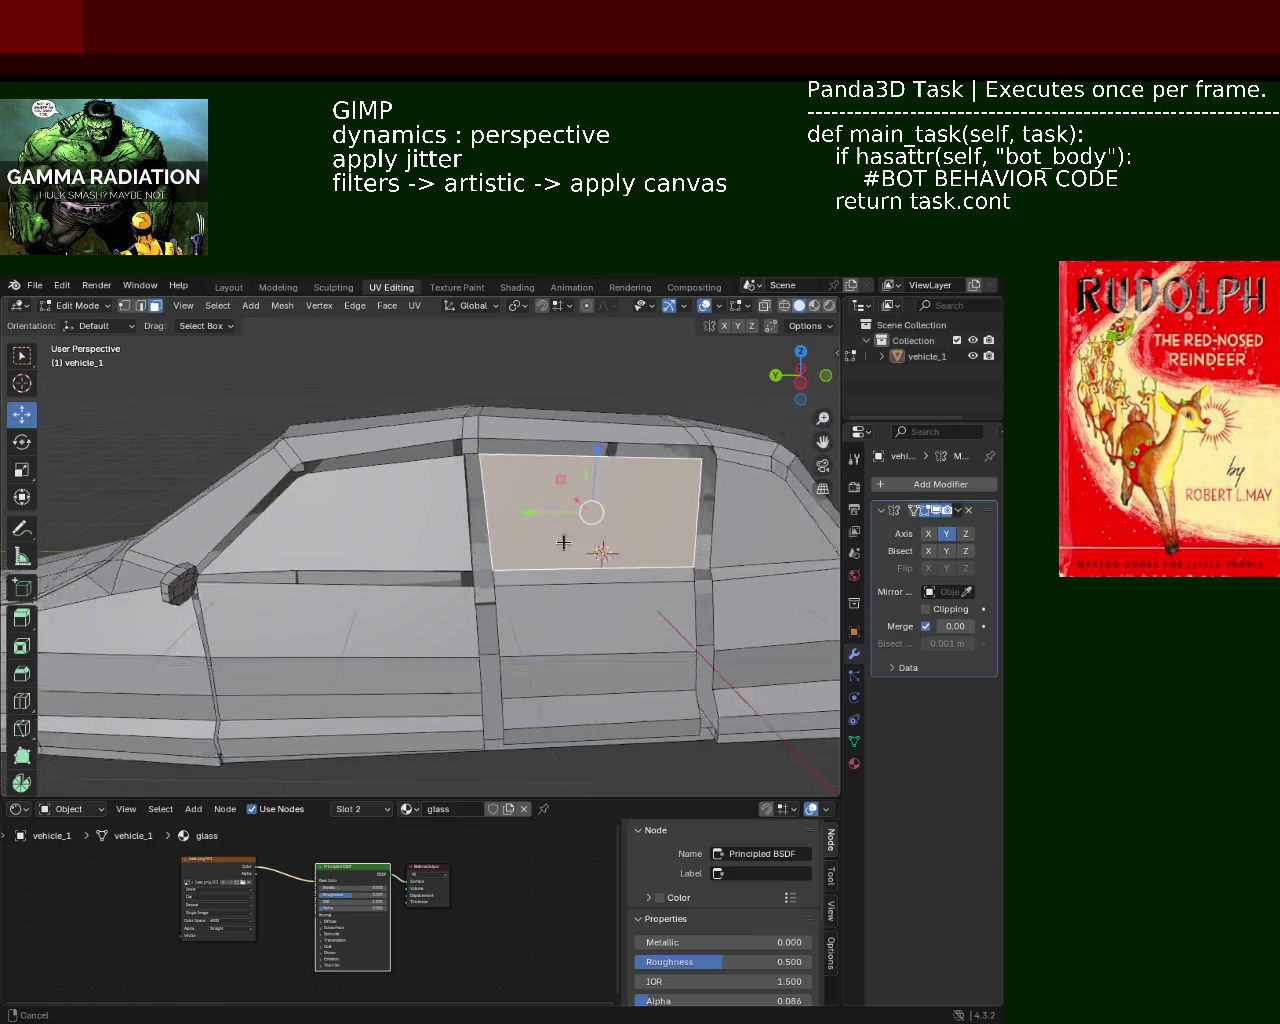
mouse_move(566, 535)
middle_down()
mouse_move(508, 606)
mouse_move(480, 589)
mouse_move(545, 575)
middle_up()
shift+click(543, 577)
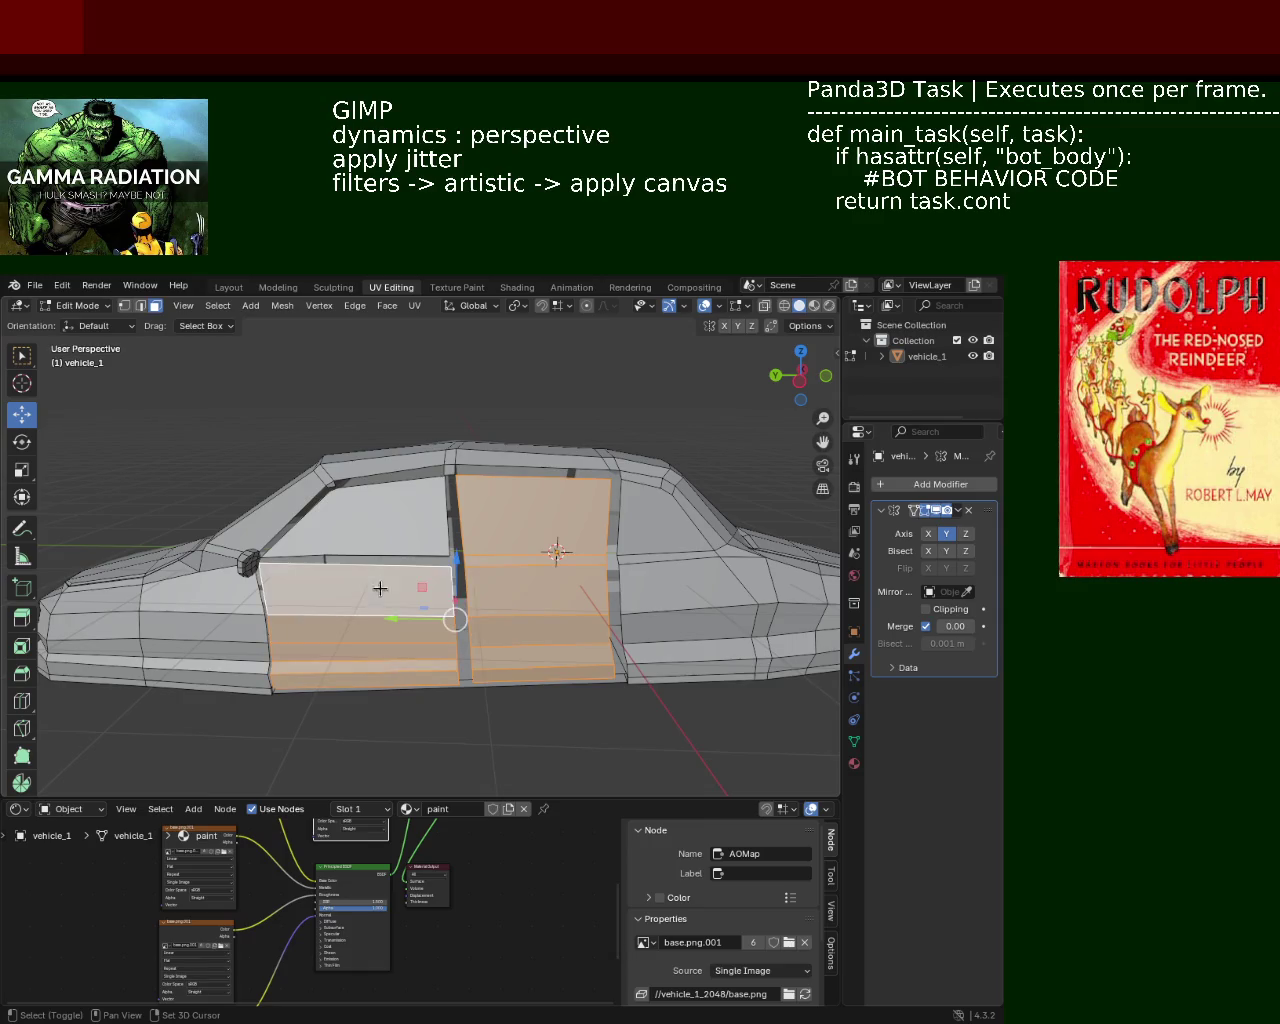
Delete the selected door faces.
key(x)
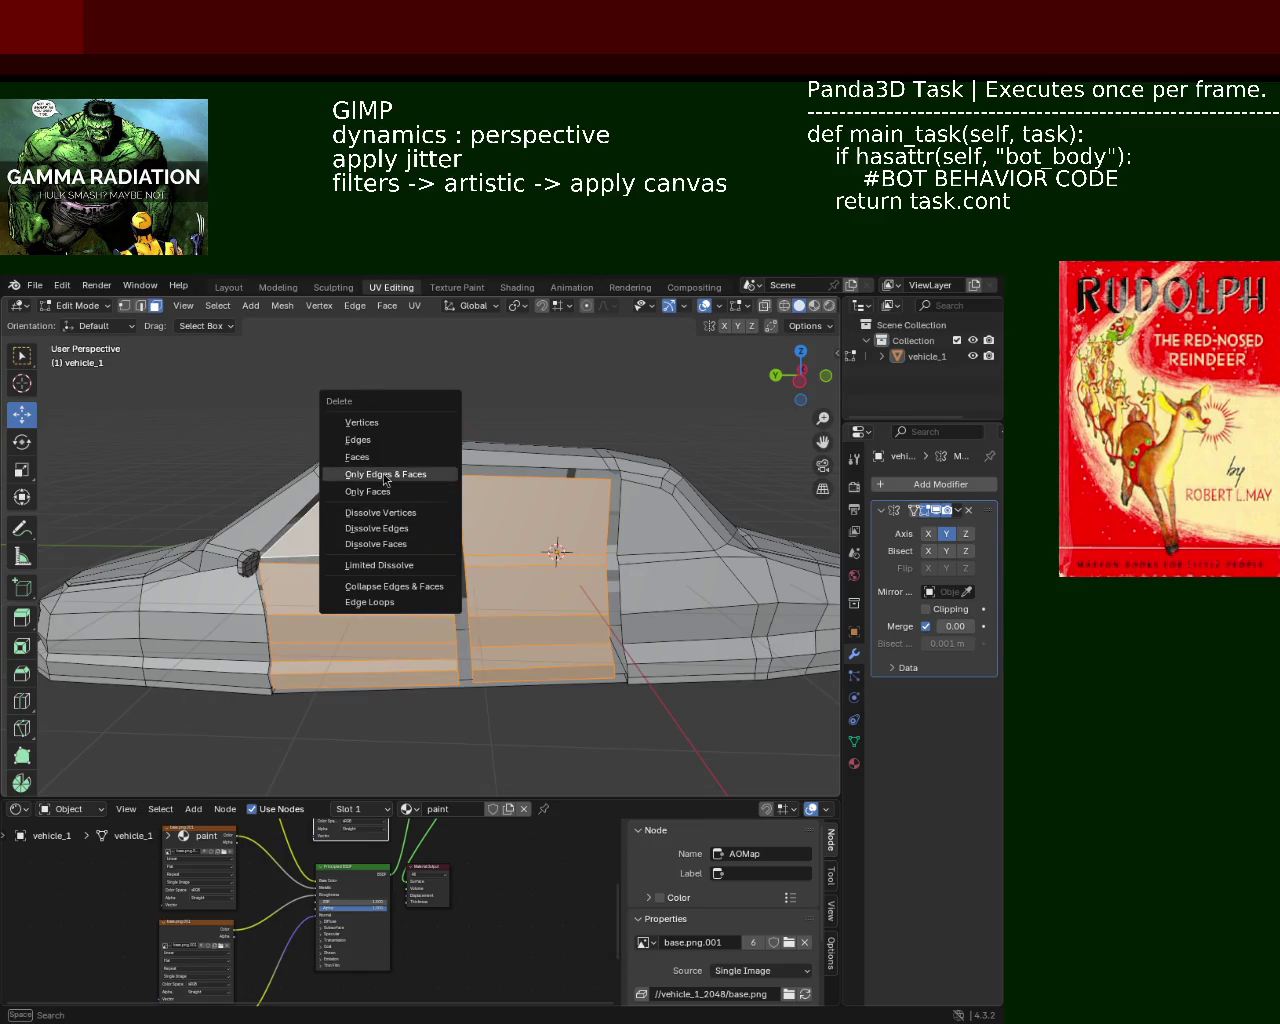
click(385, 457)
middle_drag(385, 460, 340, 656)
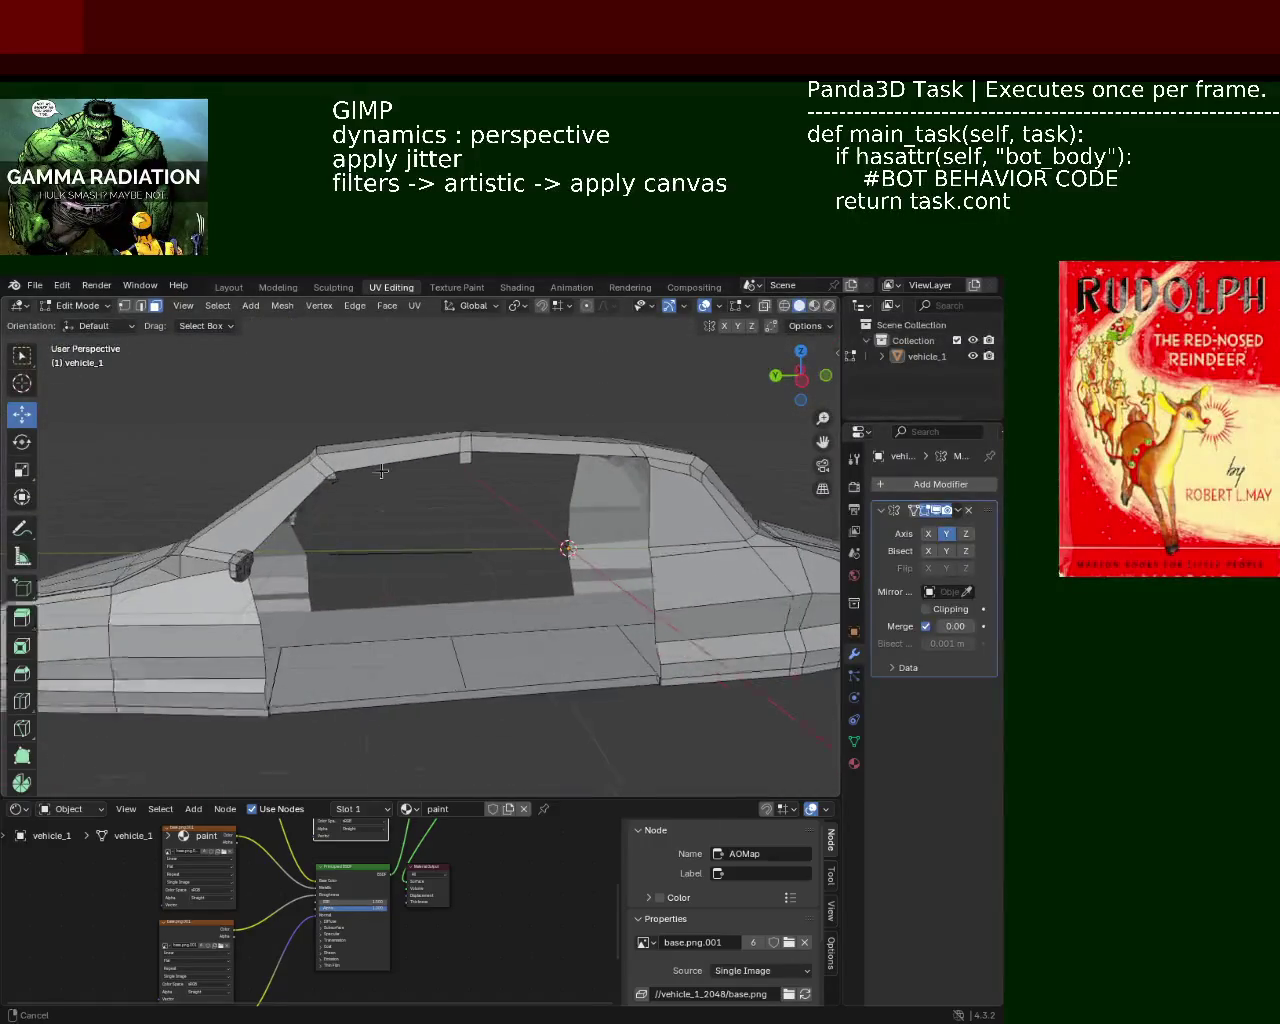
mouse_move(340, 656)
middle_down()
mouse_move(434, 518)
mouse_move(486, 566)
mouse_move(376, 486)
middle_up()
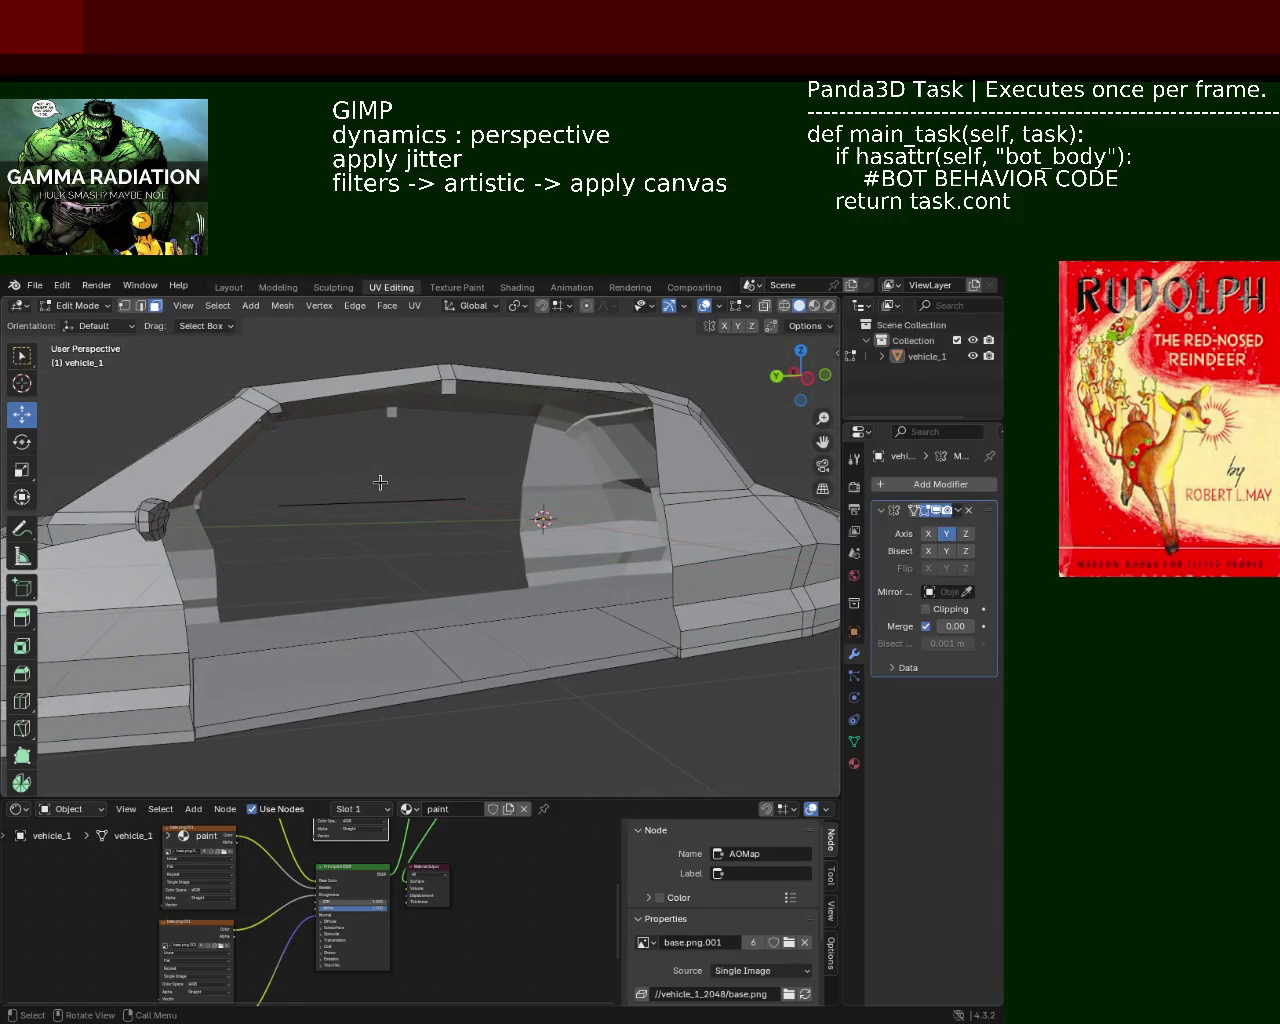
mouse_move(345, 457)
middle_down()
mouse_move(363, 481)
mouse_move(364, 625)
mouse_move(374, 478)
mouse_move(353, 387)
mouse_move(389, 423)
mouse_move(360, 668)
mouse_move(411, 684)
middle_up()
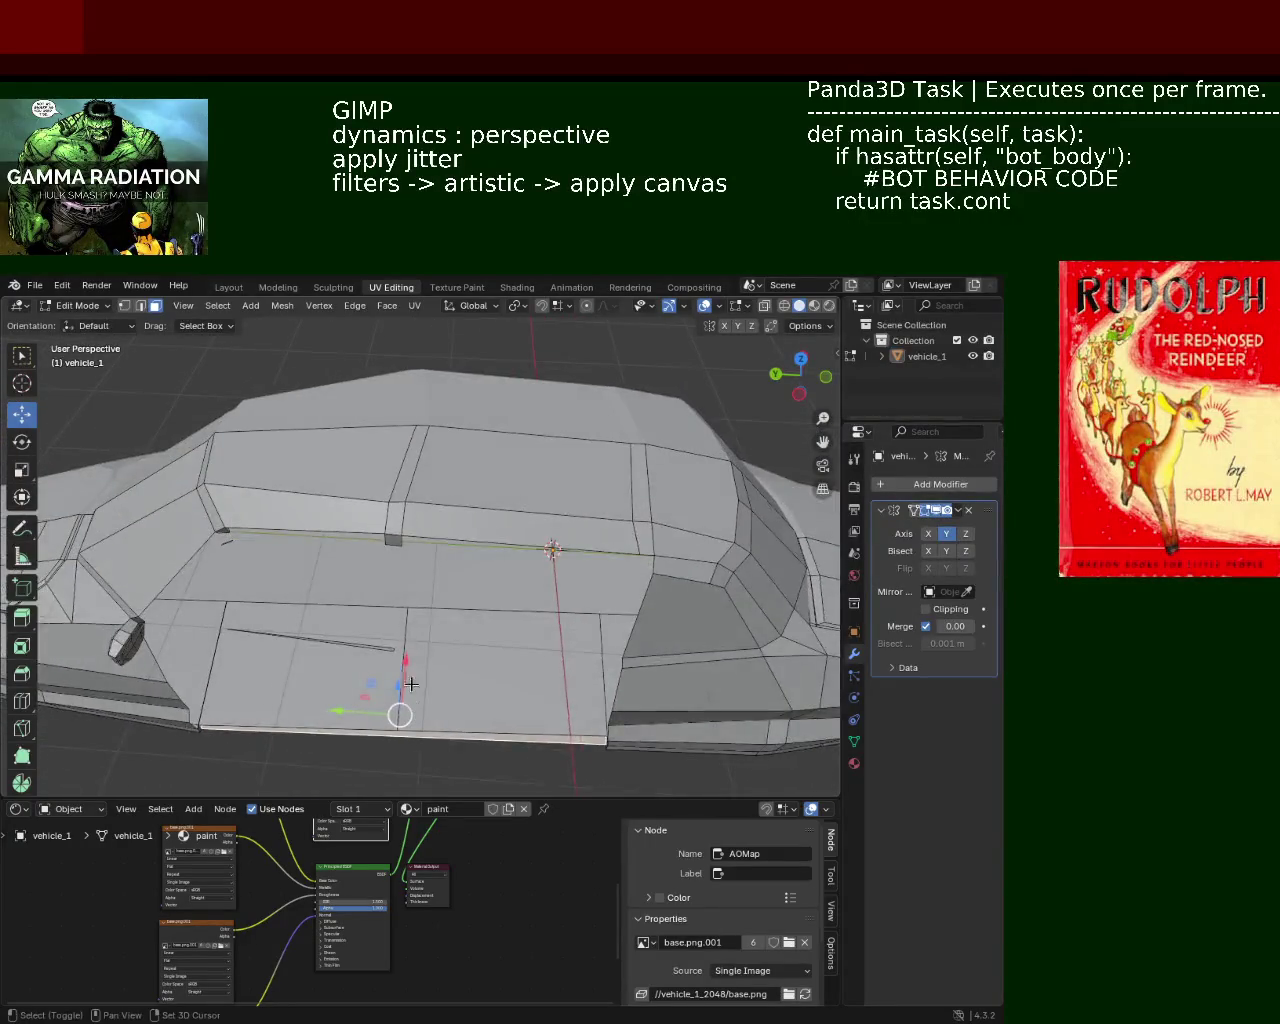
Delete the lower door panel face and its neighbouring face.
shift+click(464, 685)
shift+click(332, 697)
key(x)
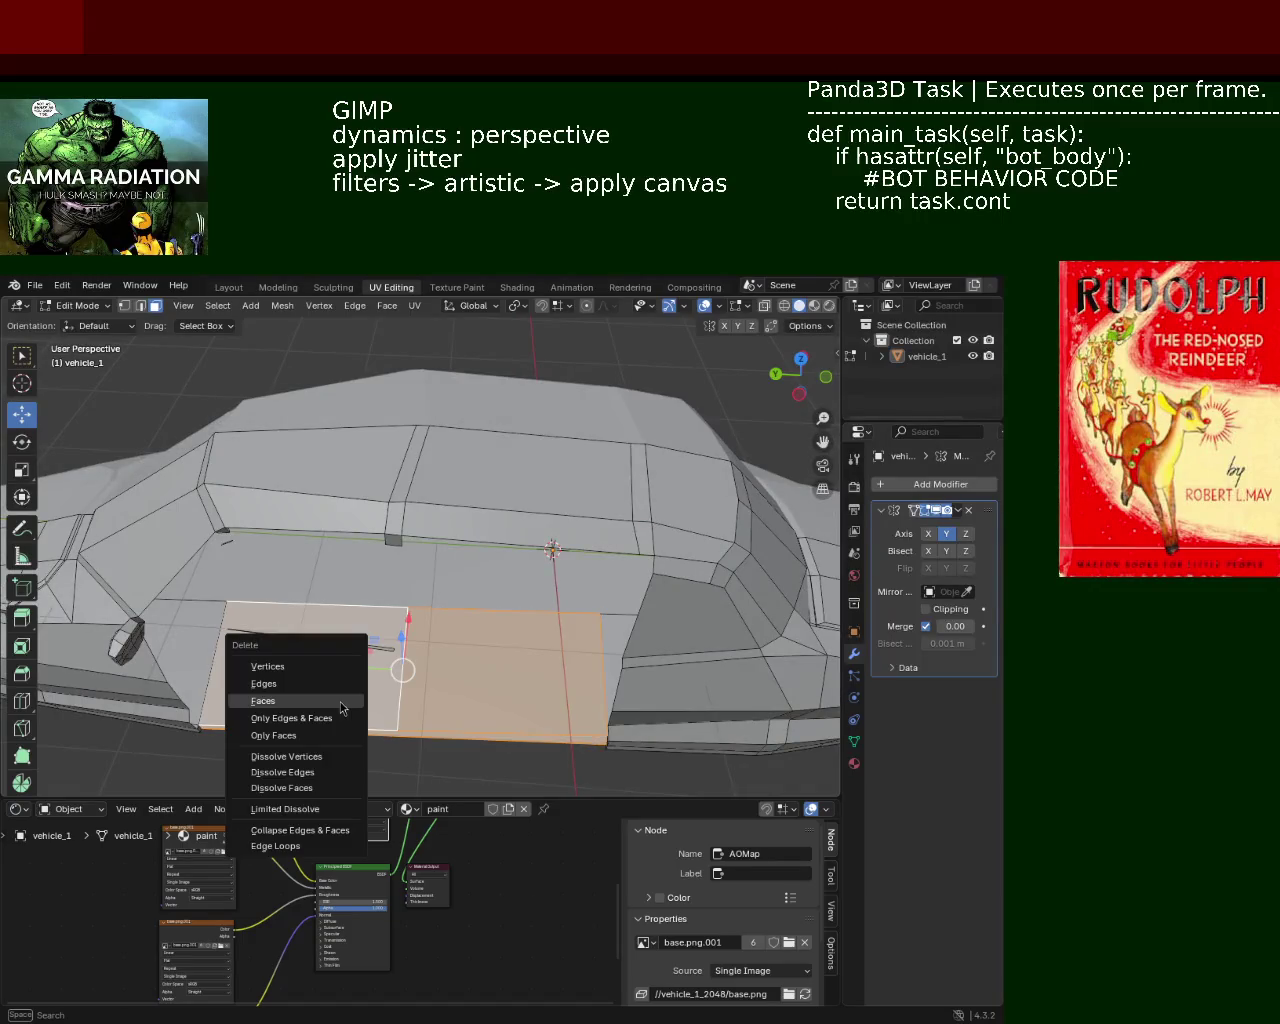
click(332, 709)
mouse_move(332, 709)
middle_down()
mouse_move(438, 667)
mouse_move(407, 549)
mouse_move(415, 639)
mouse_move(431, 586)
mouse_move(486, 623)
mouse_move(277, 671)
mouse_move(240, 660)
mouse_move(265, 646)
mouse_move(251, 686)
mouse_move(440, 703)
mouse_move(359, 626)
middle_up()
Delete the face strip and the bar along the cabin bottom.
key(x)
click(462, 538)
key(x)
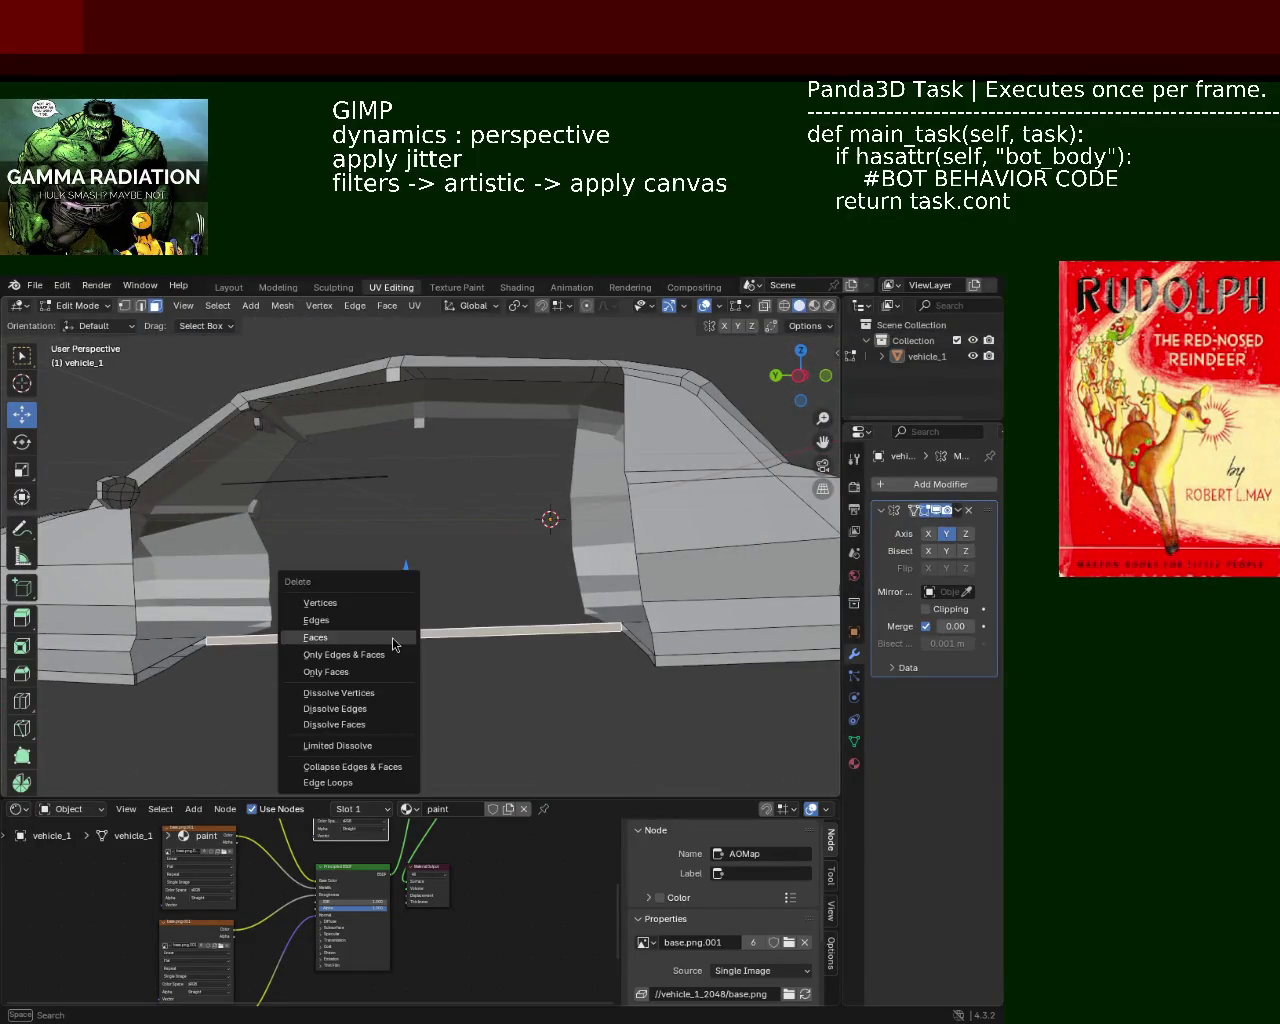
click(394, 640)
Turn off Y-axis mirroring and delete the leftover bottom bar face.
click(945, 543)
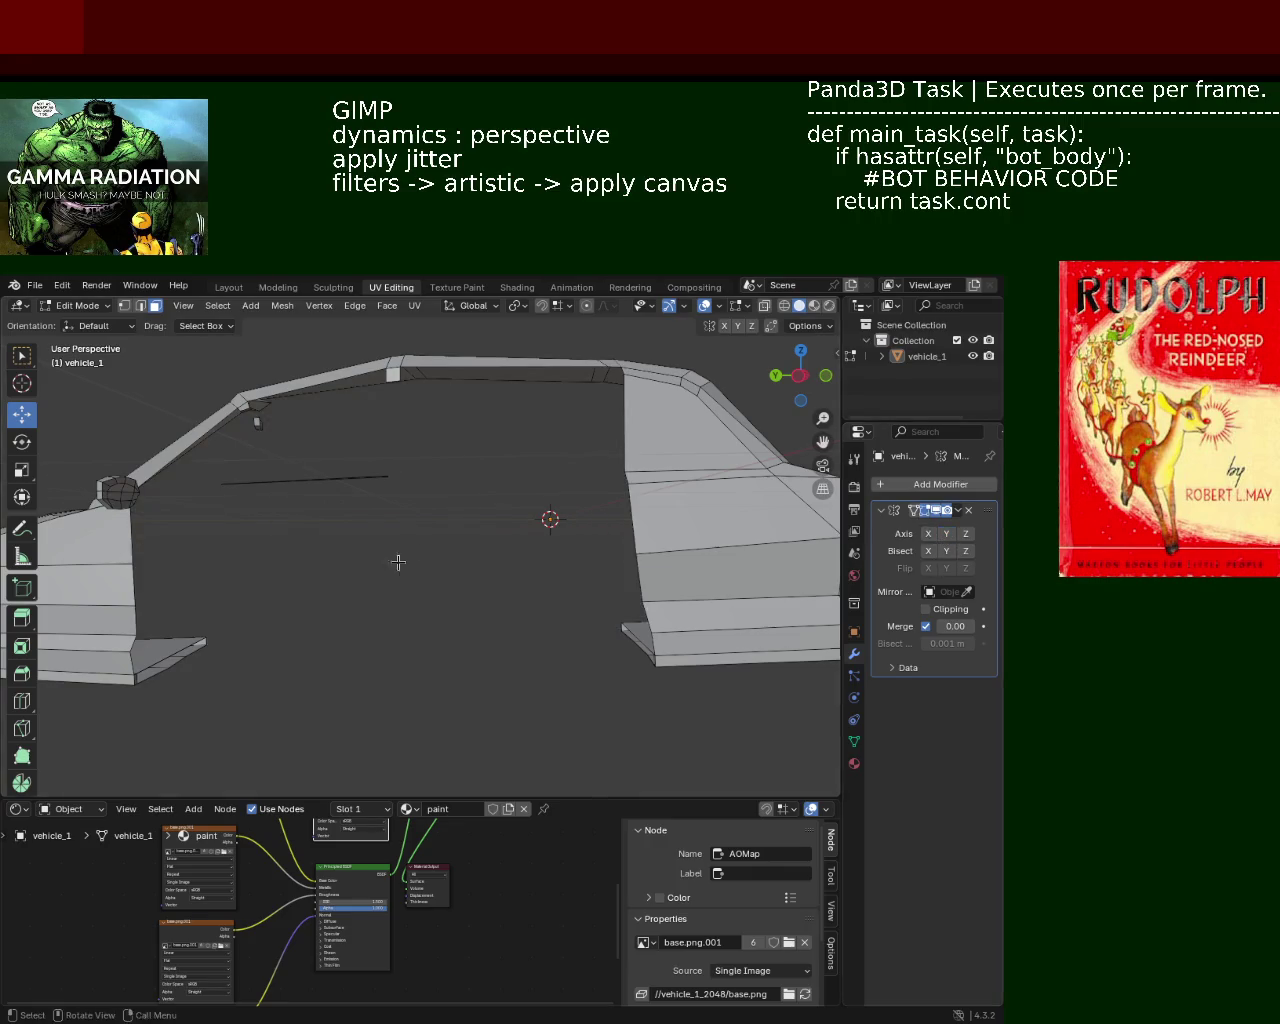
mouse_move(394, 560)
middle_down()
mouse_move(289, 520)
mouse_move(428, 651)
middle_up()
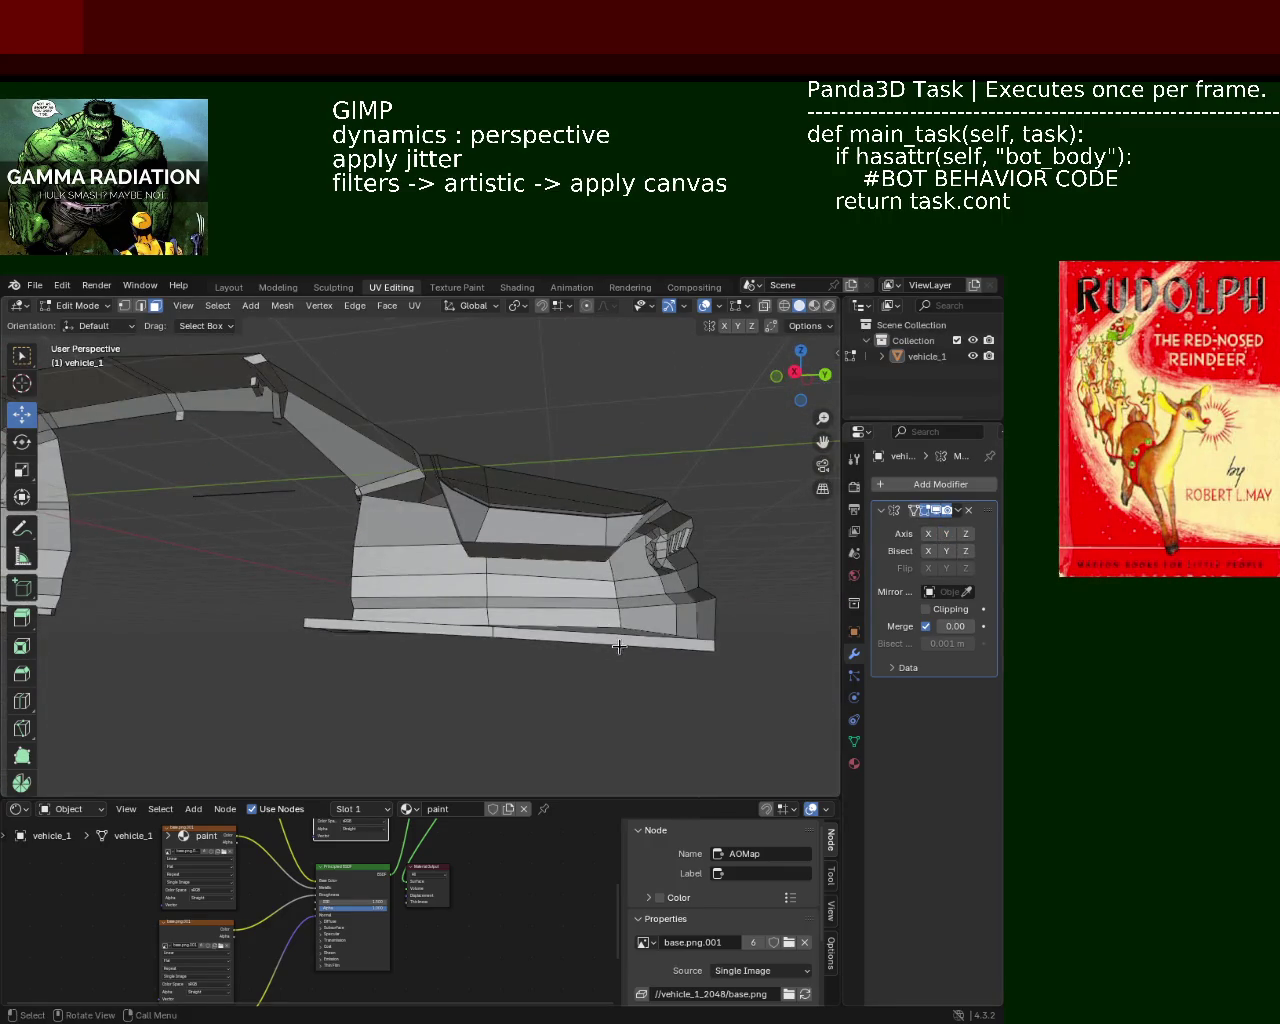
mouse_move(322, 621)
middle_down()
mouse_move(380, 604)
mouse_move(577, 617)
mouse_move(346, 674)
mouse_move(534, 663)
mouse_move(480, 643)
mouse_move(381, 637)
middle_up()
key(x)
click(452, 591)
Delete the stray selected geometry on the car body.
scroll(366, 620, up, 5)
mouse_move(337, 758)
middle_down()
mouse_move(443, 629)
mouse_move(503, 615)
mouse_move(413, 526)
middle_up()
scroll(415, 512, down, 5)
scroll(461, 596, up, 3)
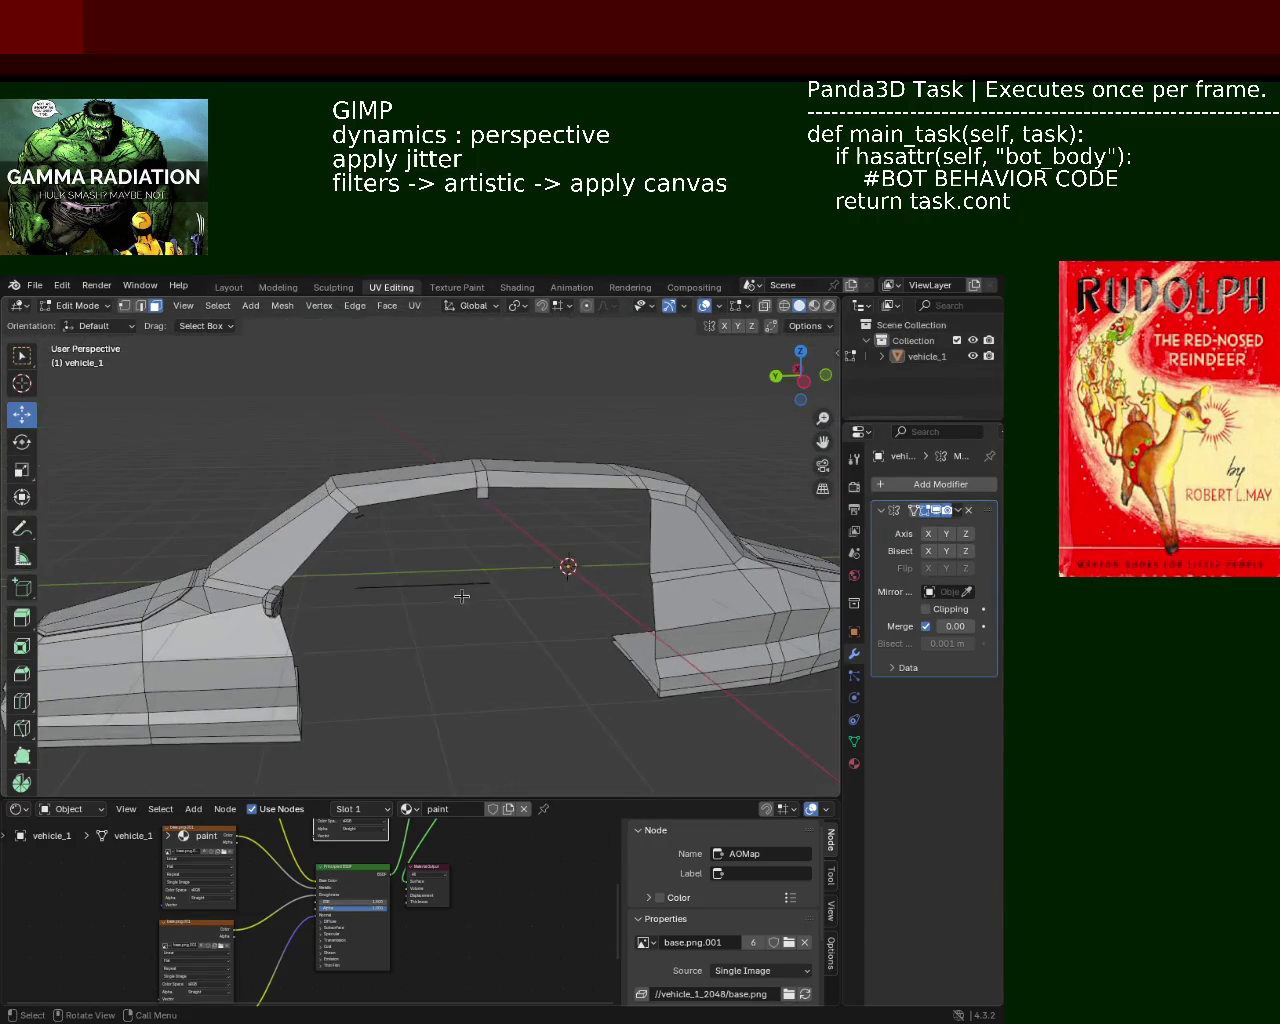
mouse_move(441, 609)
middle_down()
mouse_move(417, 523)
mouse_move(363, 623)
mouse_move(566, 603)
mouse_move(566, 471)
mouse_move(374, 571)
mouse_move(586, 493)
middle_up()
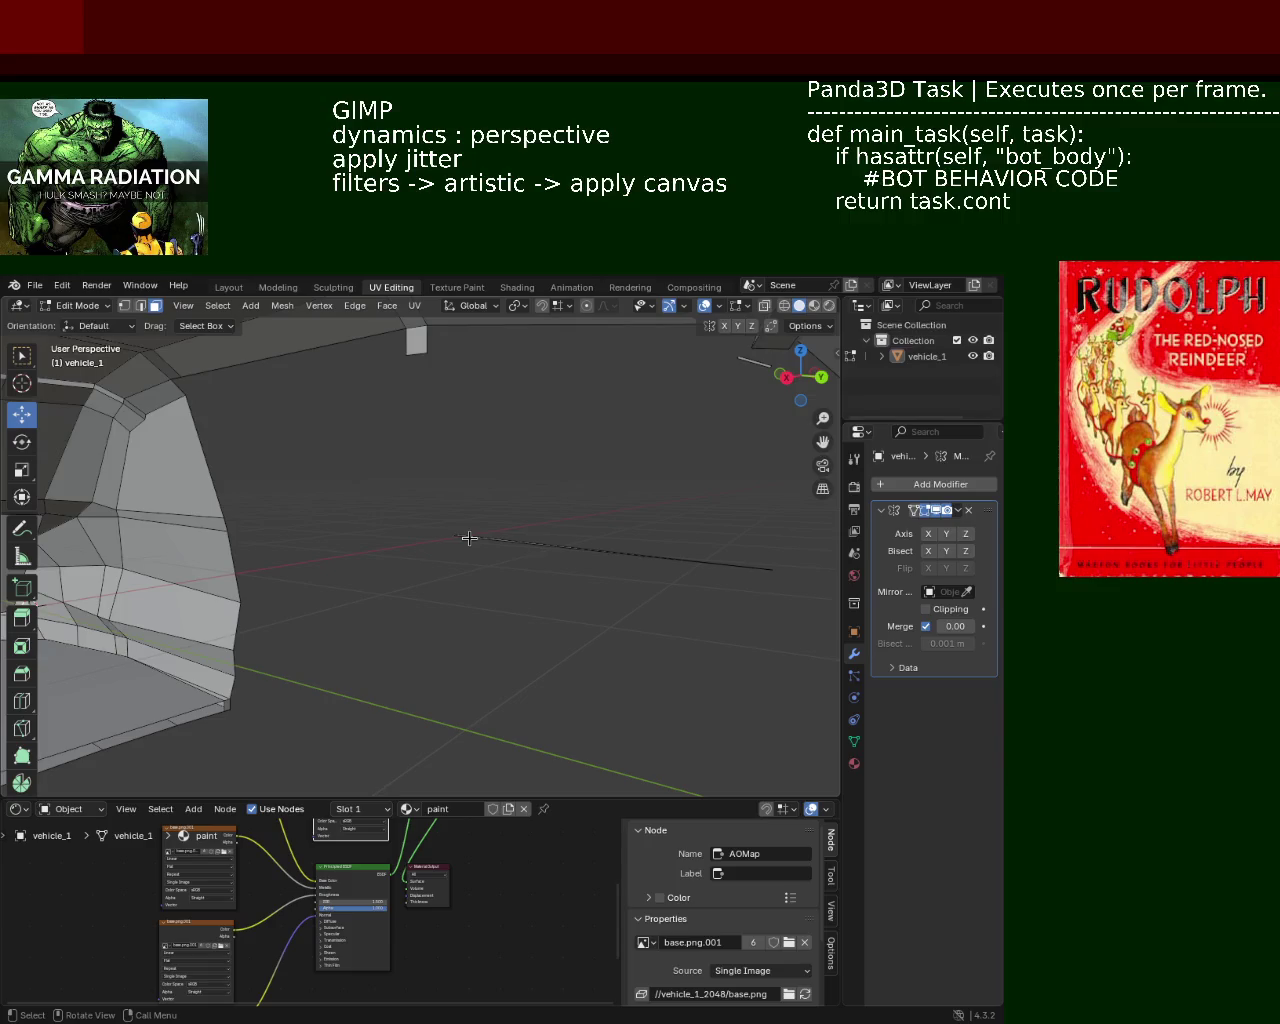
key(x)
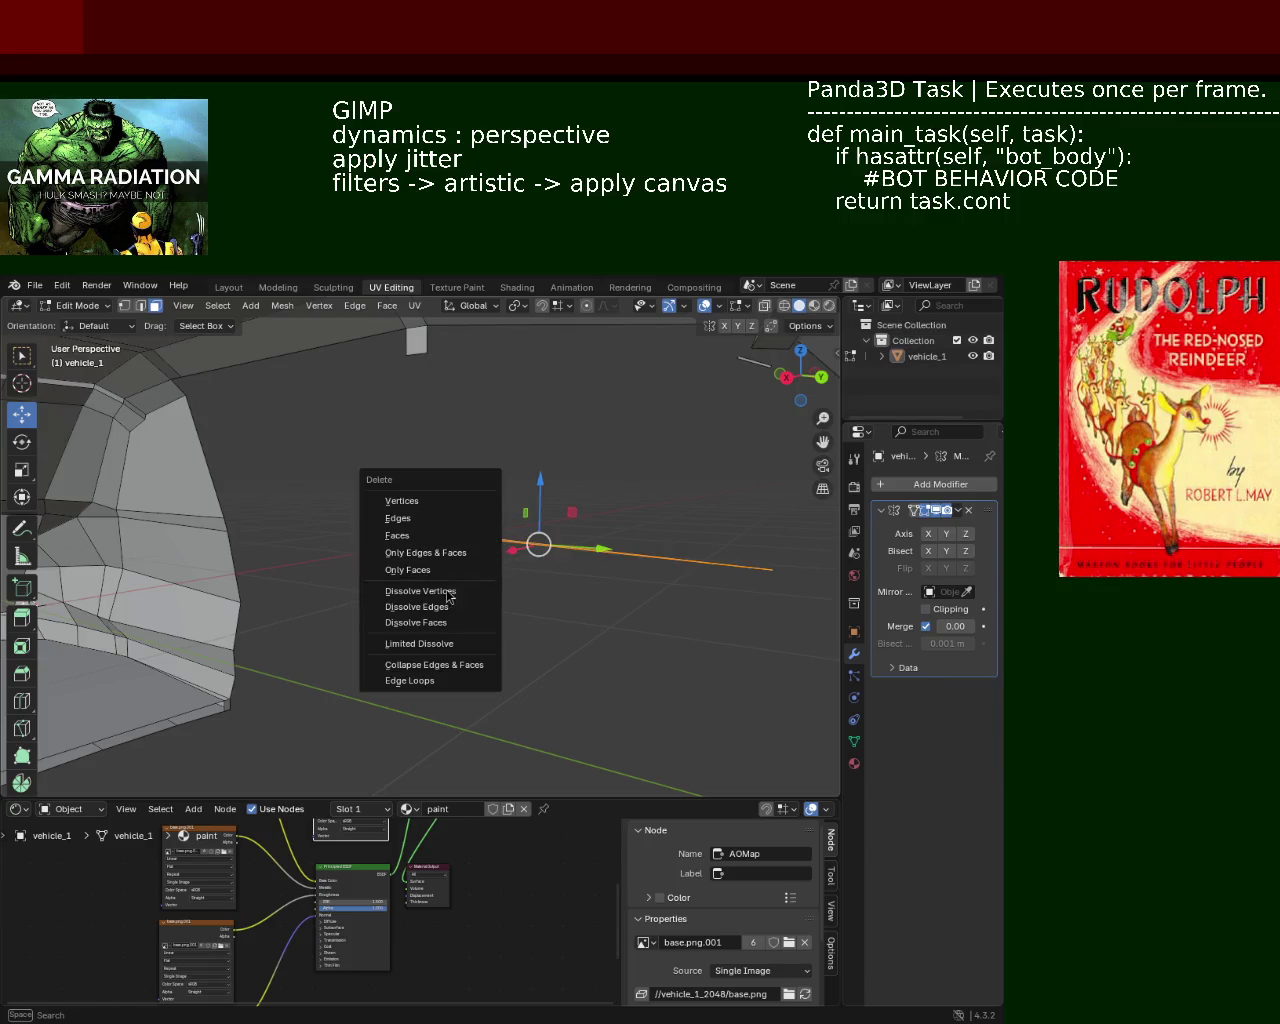
click(408, 535)
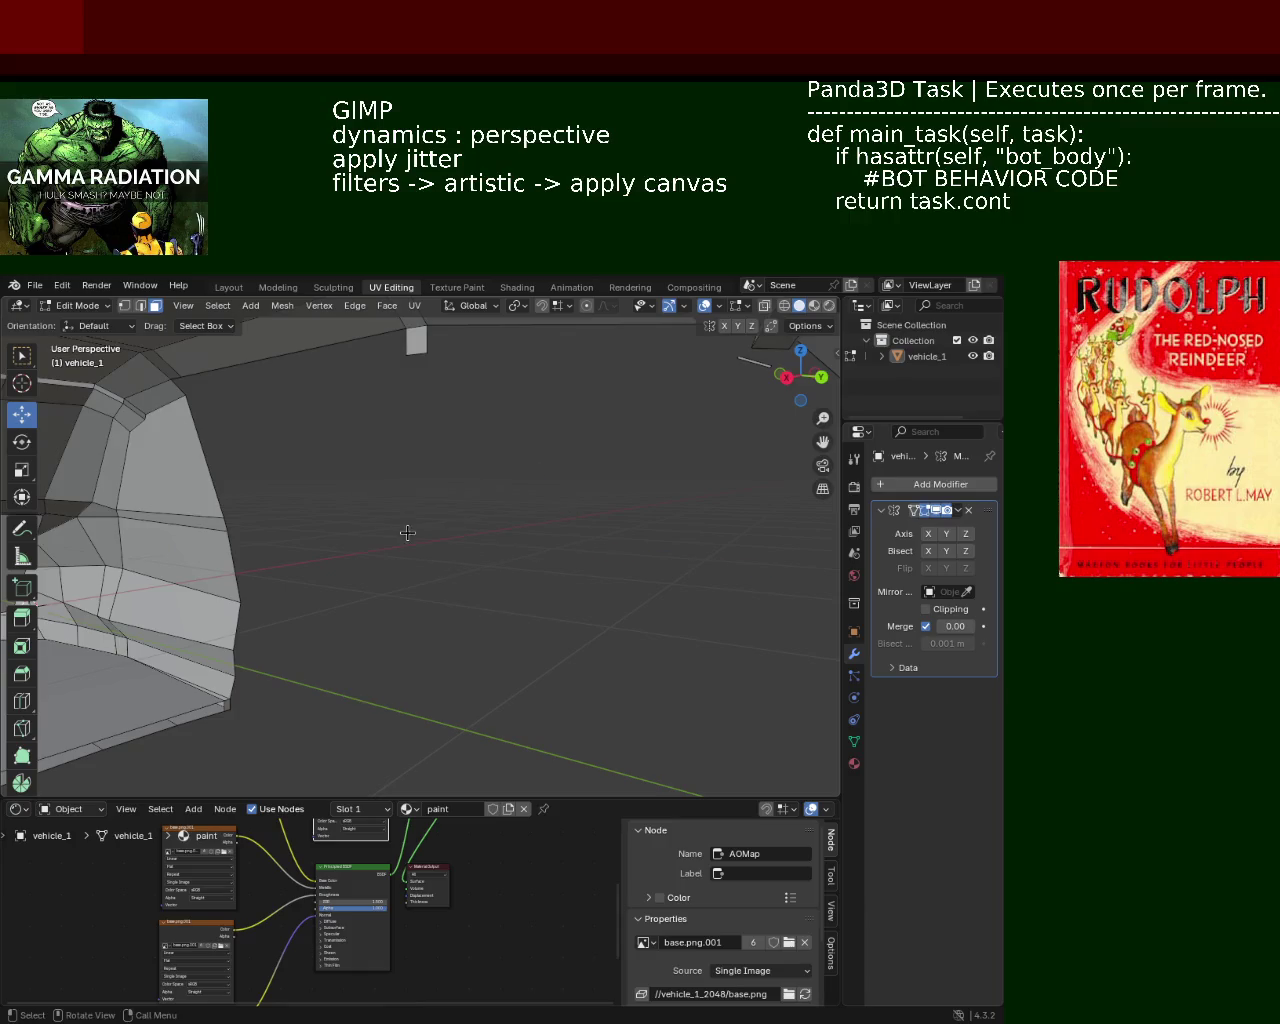
Delete the leftover loose edge near the roof strip.
scroll(466, 562, down, 4)
mouse_move(443, 608)
middle_down()
mouse_move(468, 582)
mouse_move(406, 549)
mouse_move(314, 537)
mouse_move(395, 540)
middle_up()
key(x)
click(381, 470)
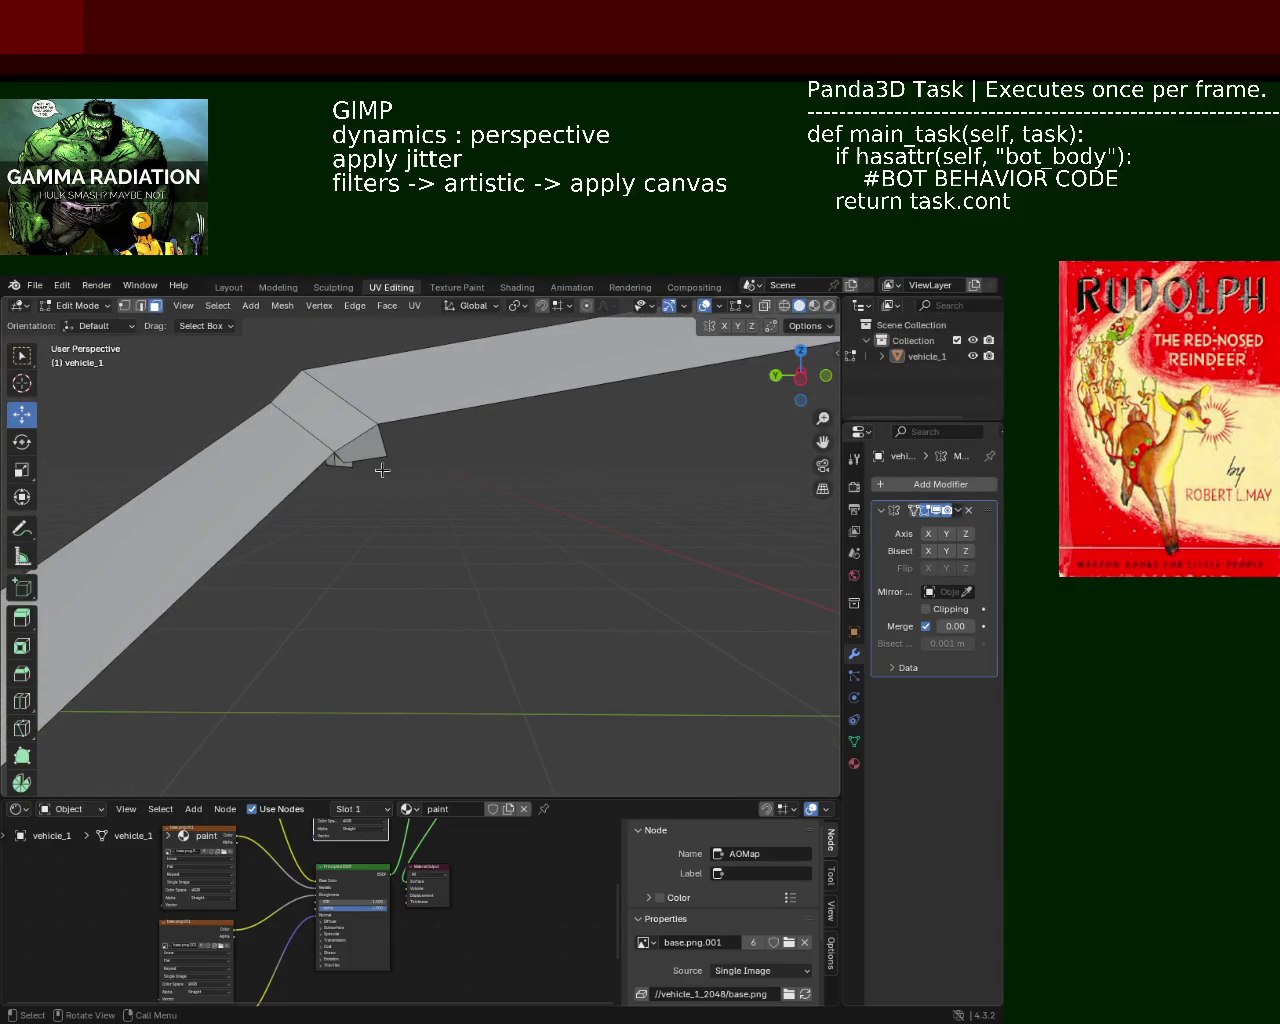
mouse_move(383, 471)
middle_down()
mouse_move(454, 543)
mouse_move(646, 563)
mouse_move(449, 583)
mouse_move(503, 541)
mouse_move(591, 560)
mouse_move(640, 480)
mouse_move(468, 575)
mouse_move(443, 551)
mouse_move(434, 594)
mouse_move(551, 597)
mouse_move(560, 613)
mouse_move(534, 606)
mouse_move(517, 571)
mouse_move(596, 570)
mouse_move(451, 580)
mouse_move(540, 430)
mouse_move(509, 477)
mouse_move(423, 534)
mouse_move(423, 511)
mouse_move(494, 474)
mouse_move(537, 494)
mouse_move(489, 540)
mouse_move(510, 550)
mouse_move(520, 543)
mouse_move(488, 522)
middle_up()
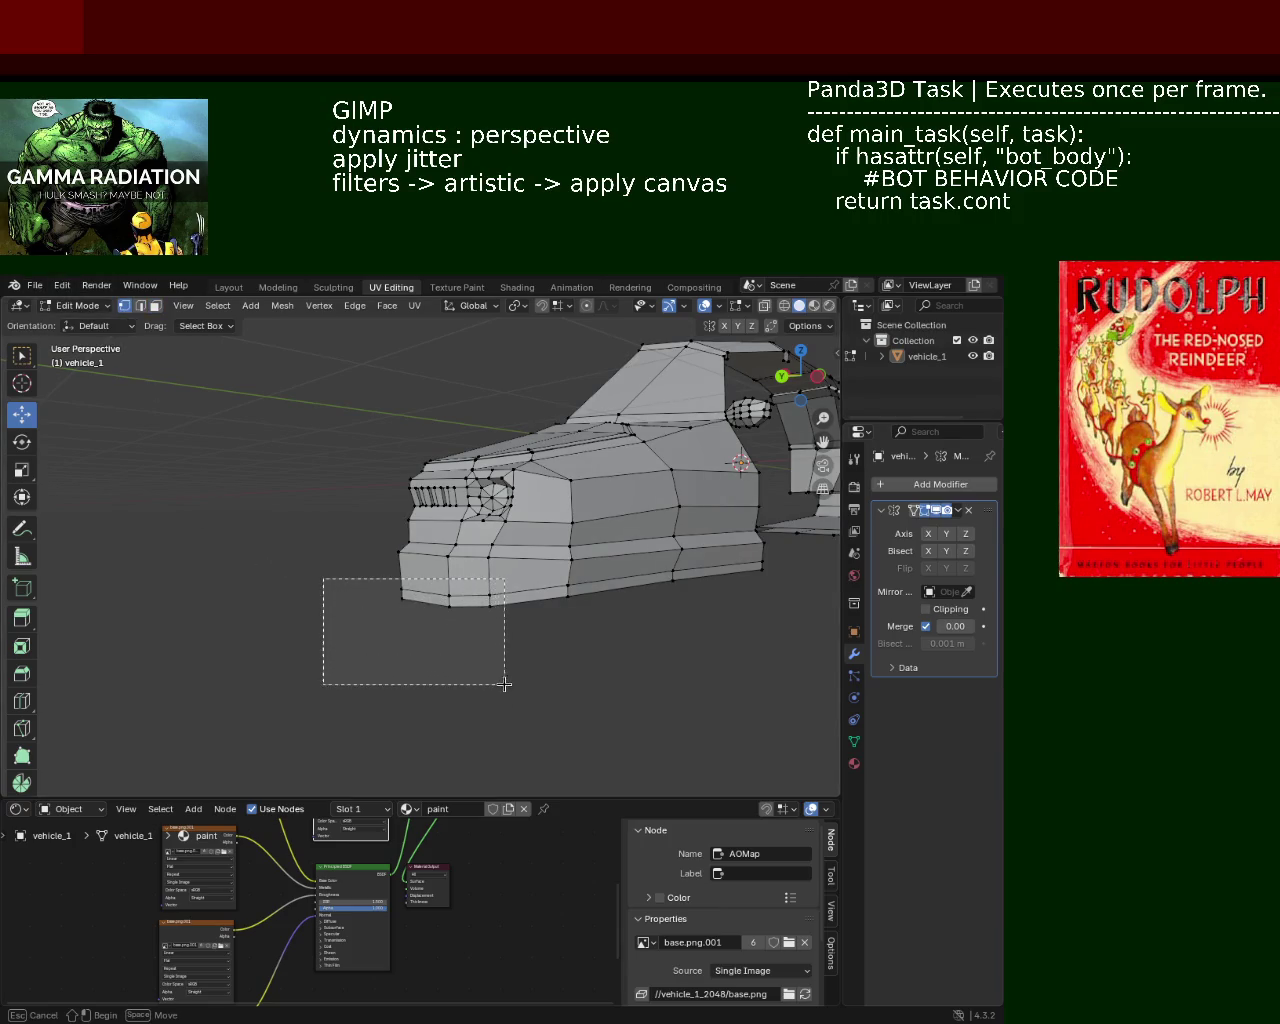
Raise the bottom edges at the car's end along Z.
drag(505, 684, 505, 684)
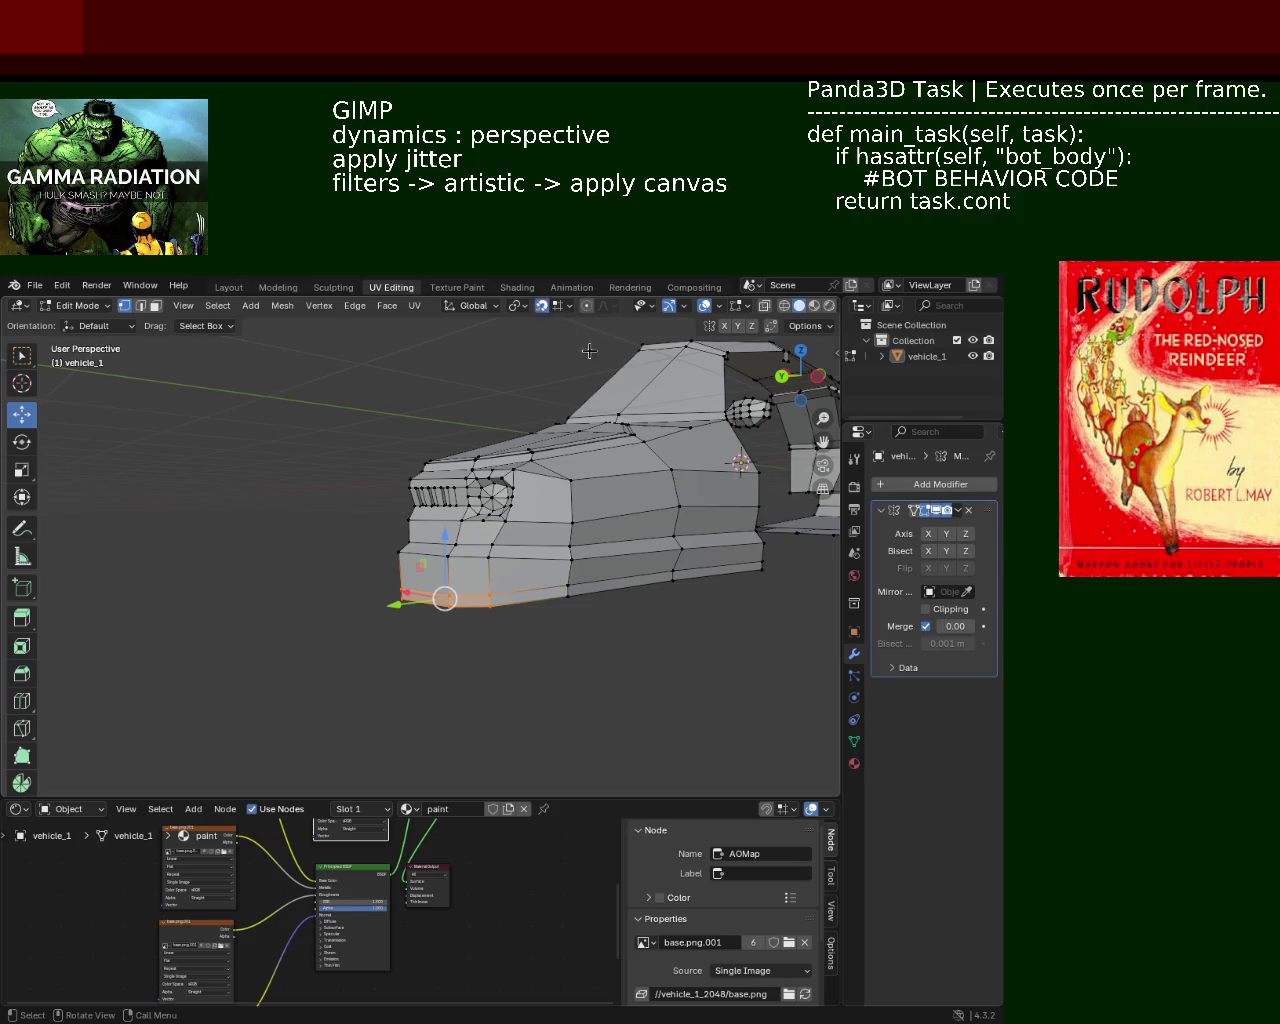
click(559, 313)
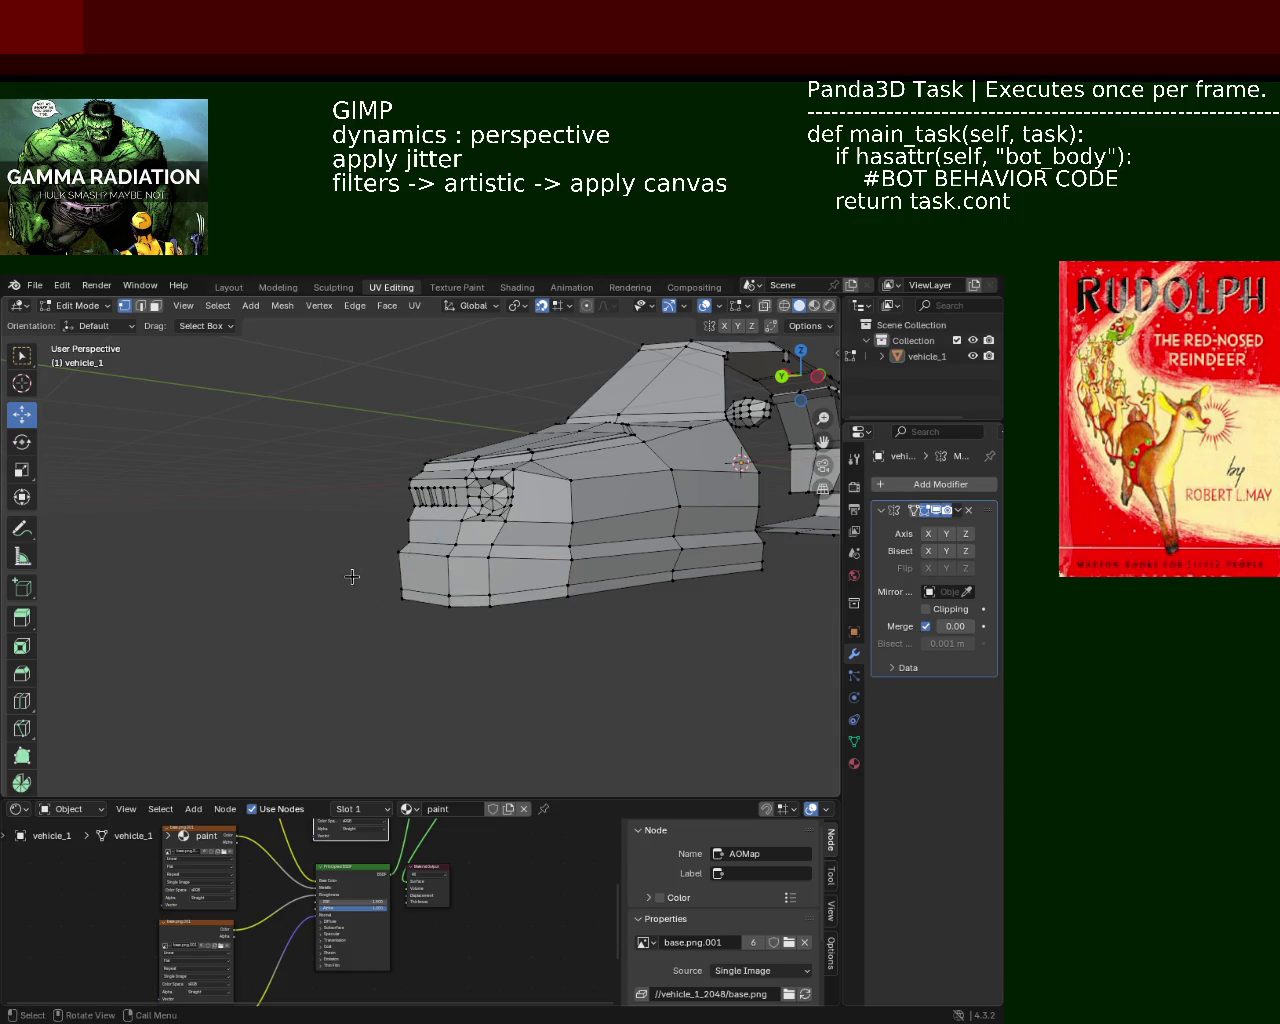
drag(445, 555, 445, 520)
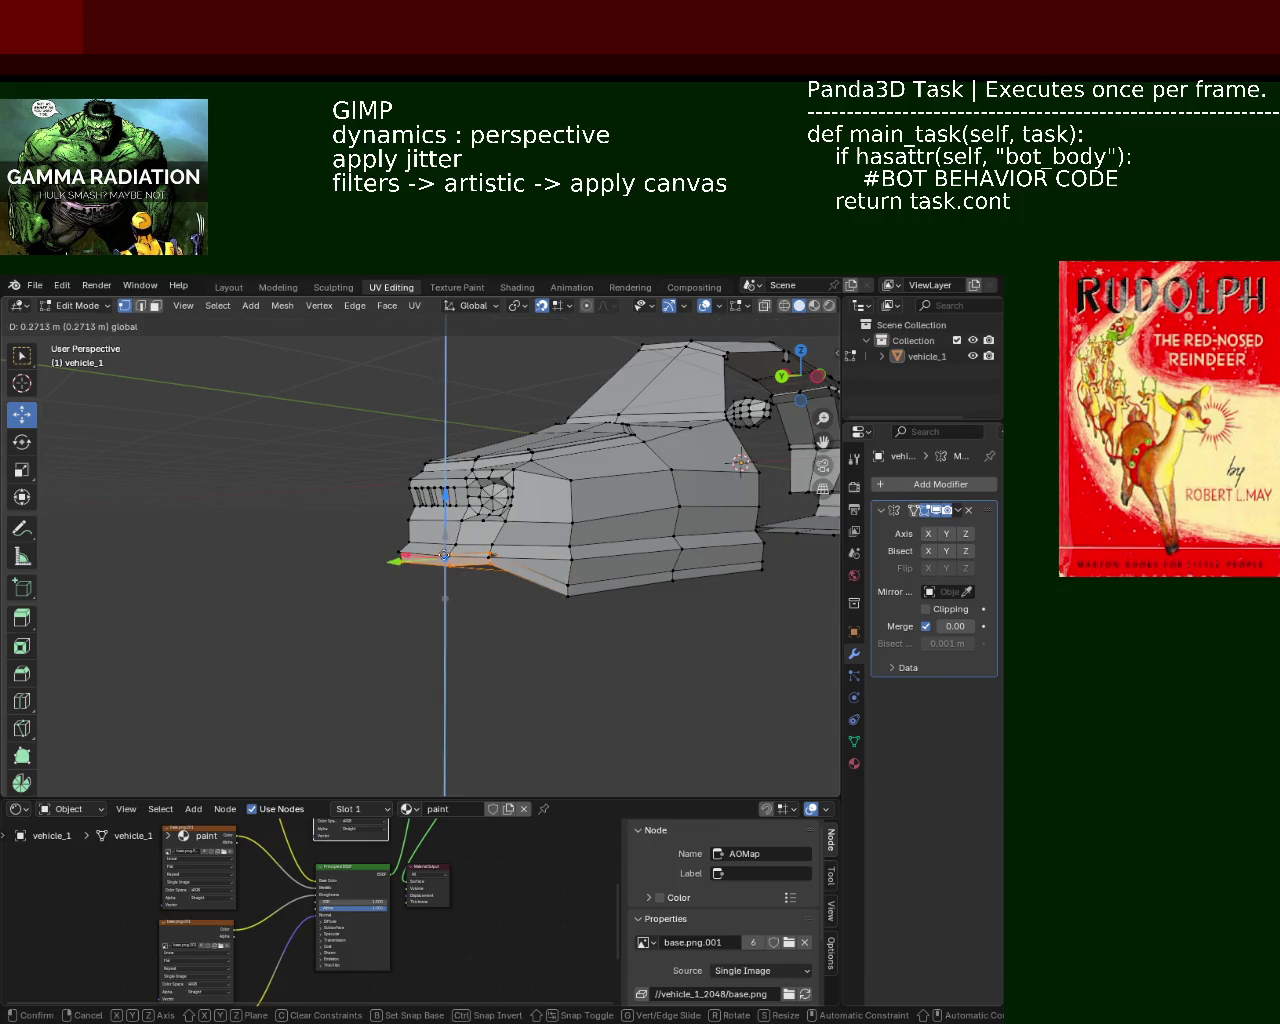
drag(440, 586, 440, 588)
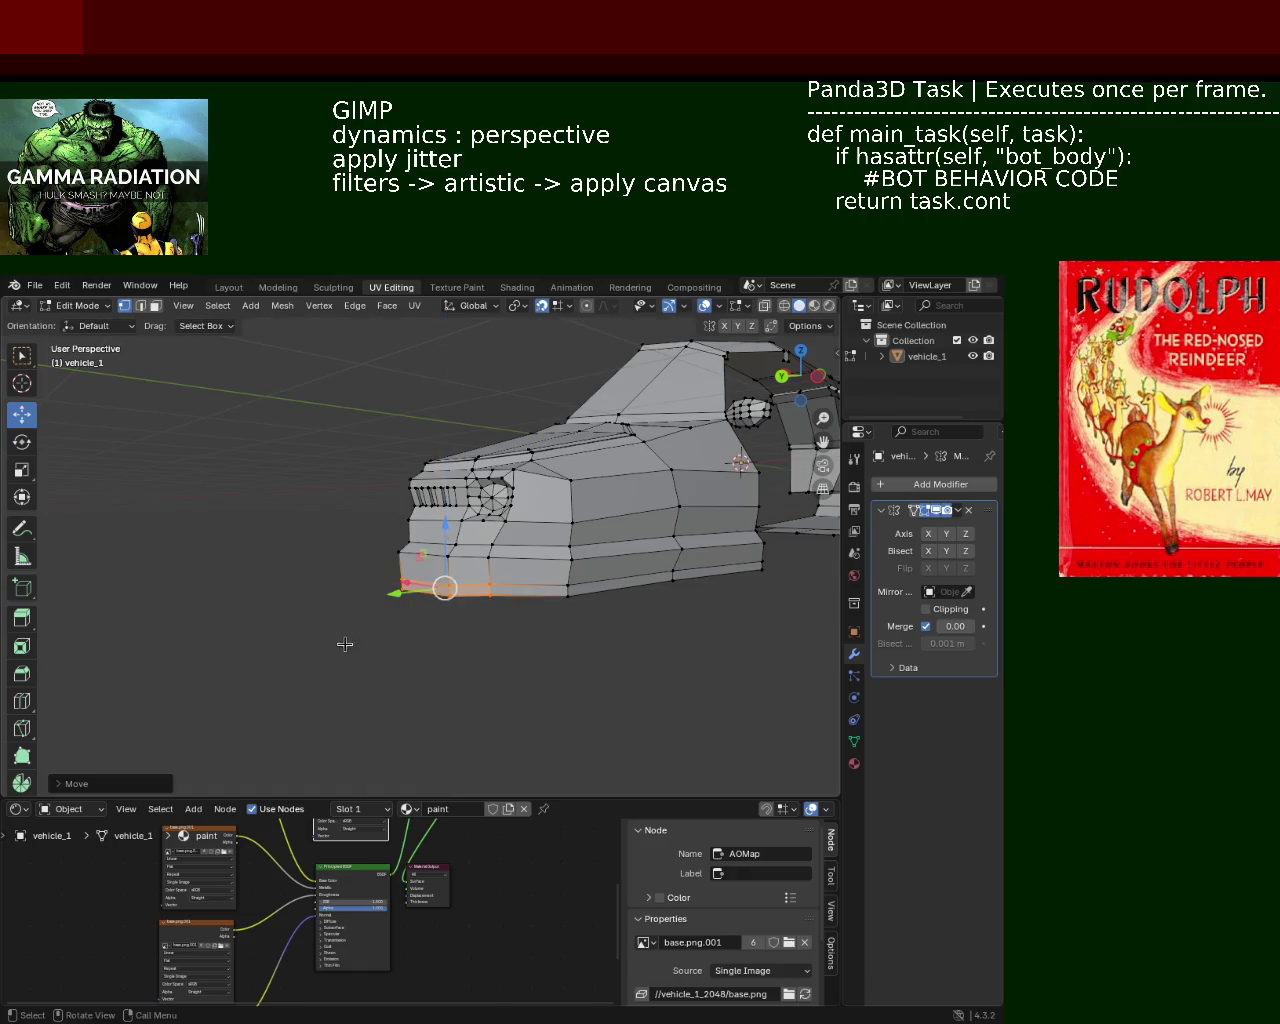
middle_drag(343, 643, 218, 634)
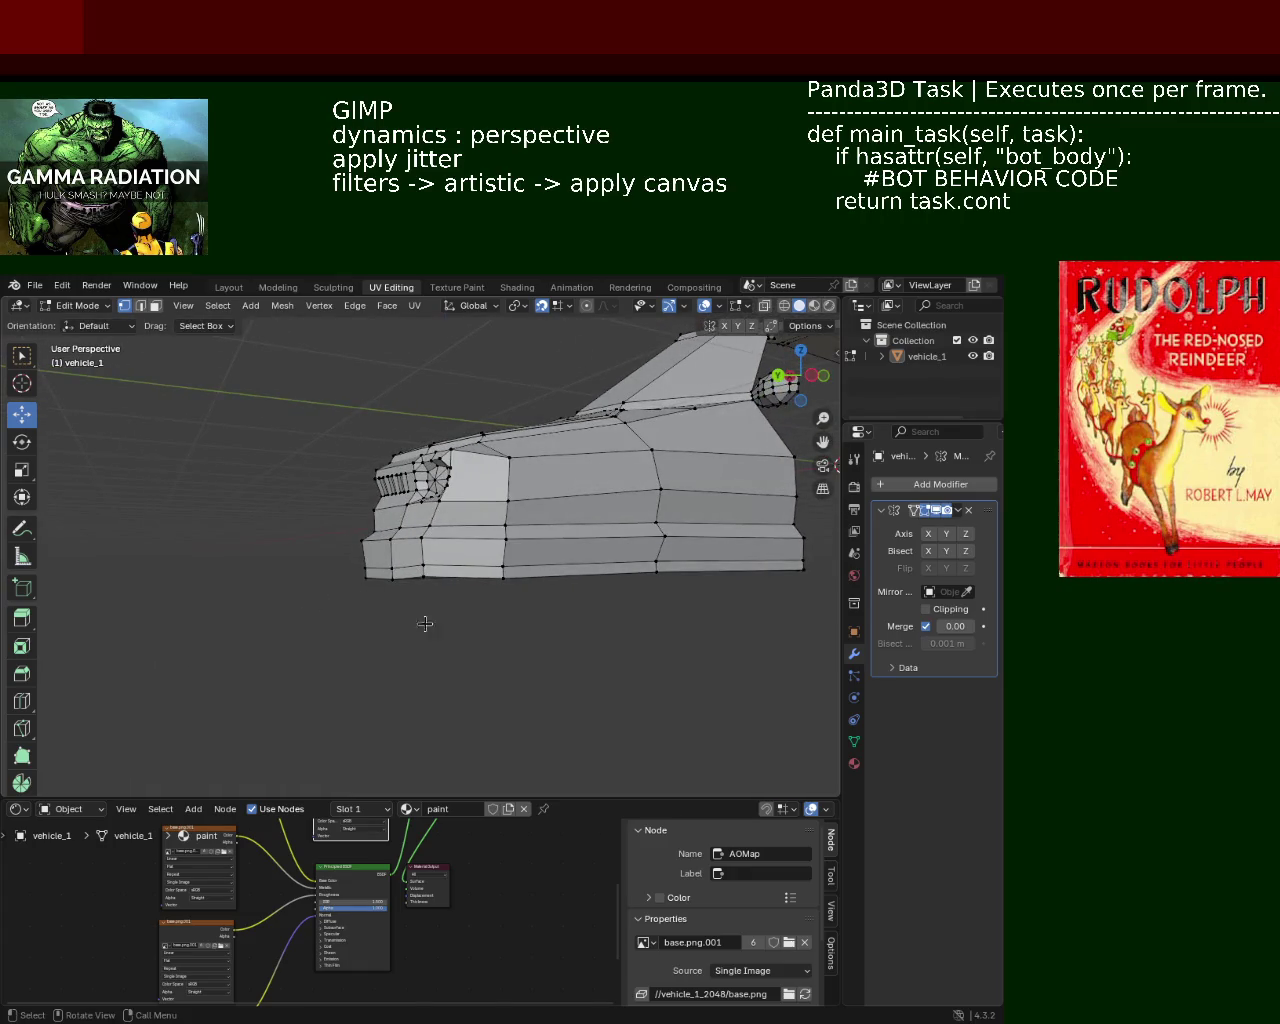
Adjust the selected vertices, lower them along Z, and save vehicle_1.blend.
key(g)
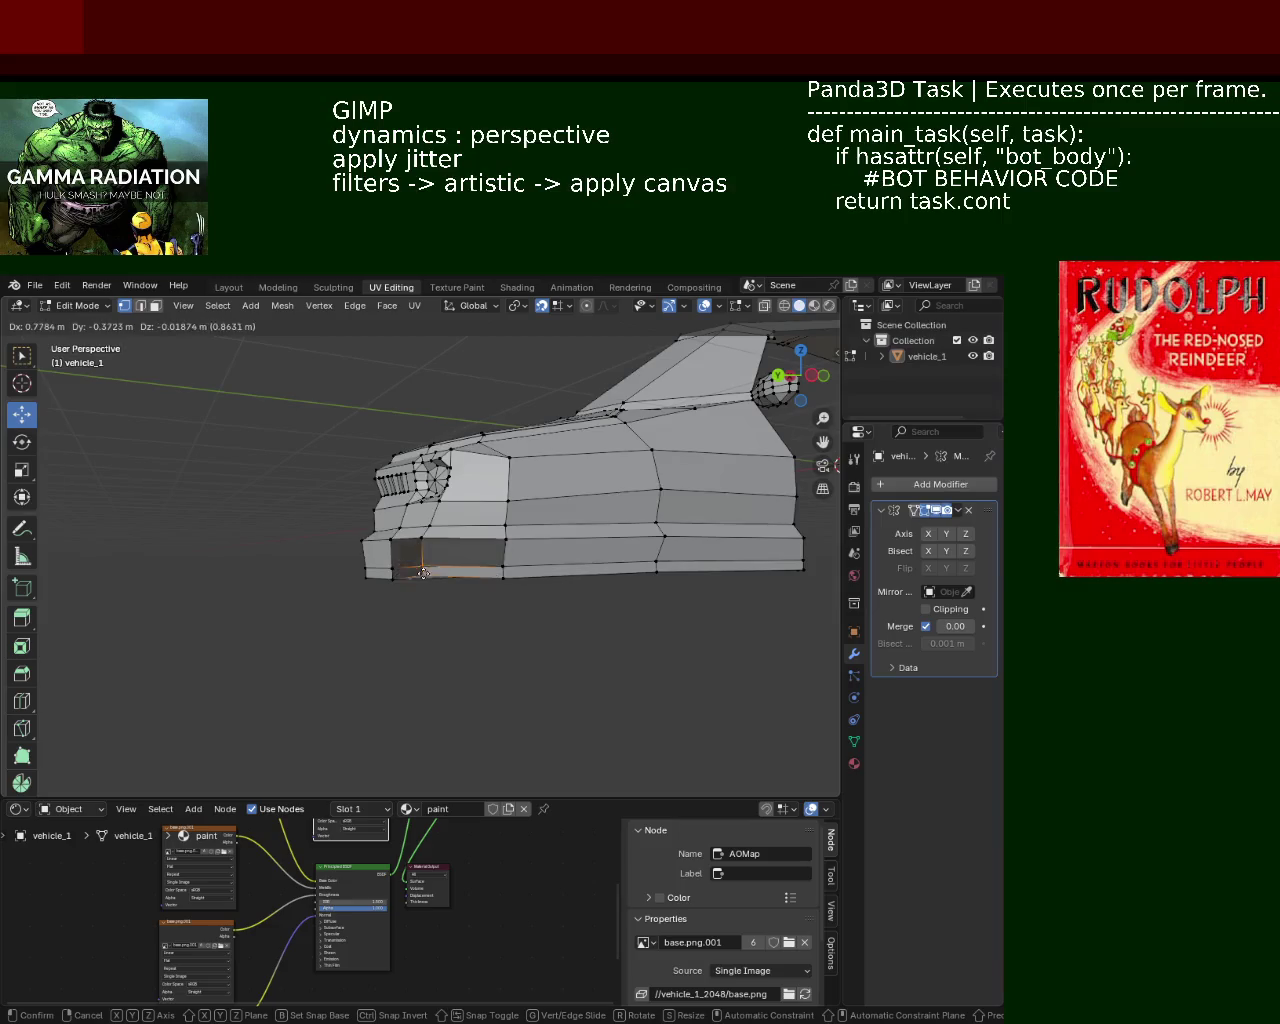
click(423, 575)
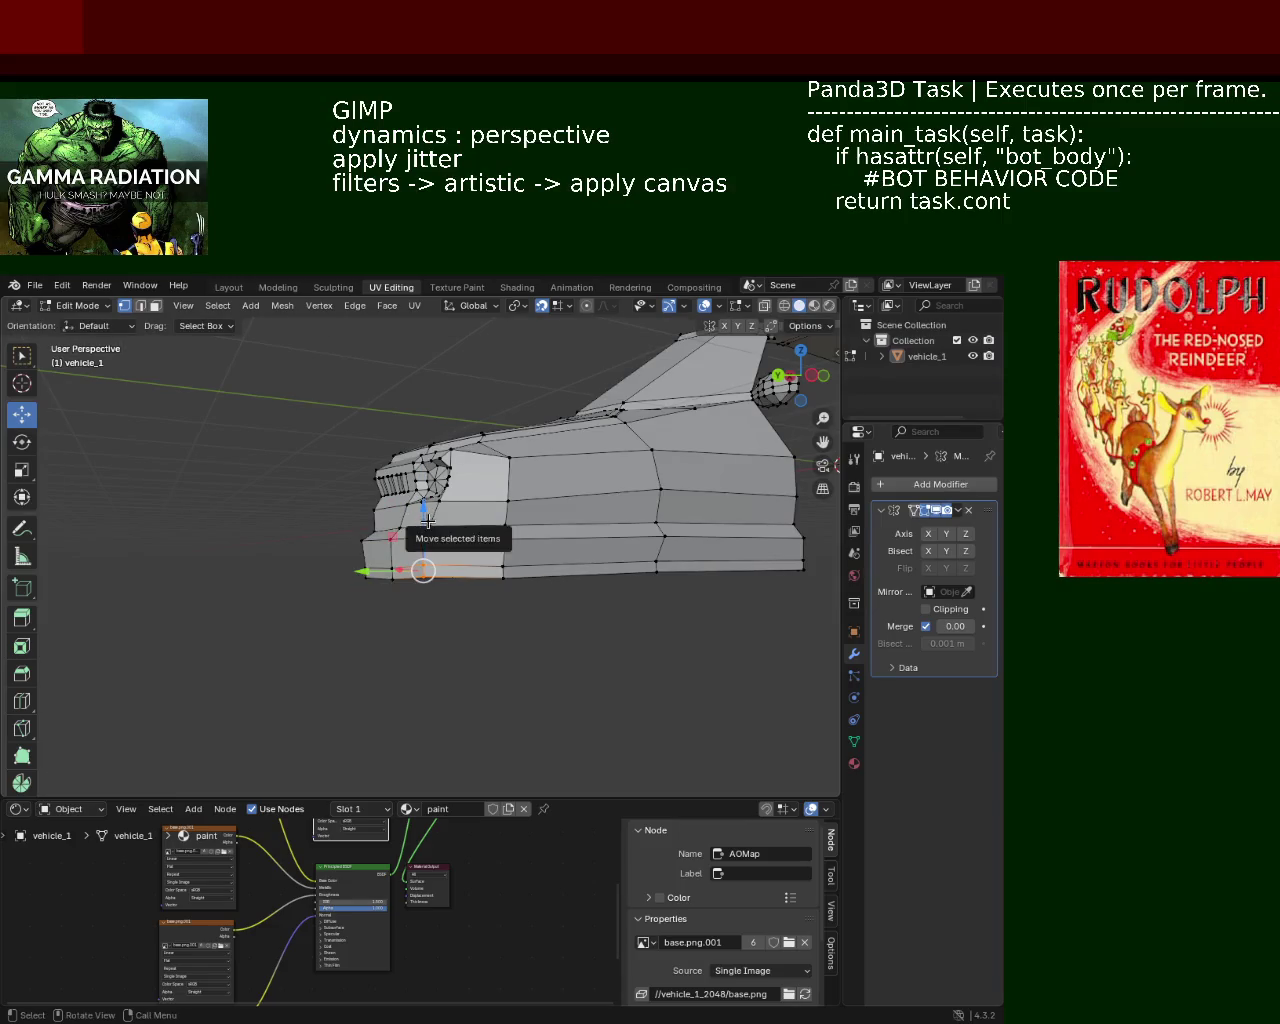
drag(422, 509, 415, 580)
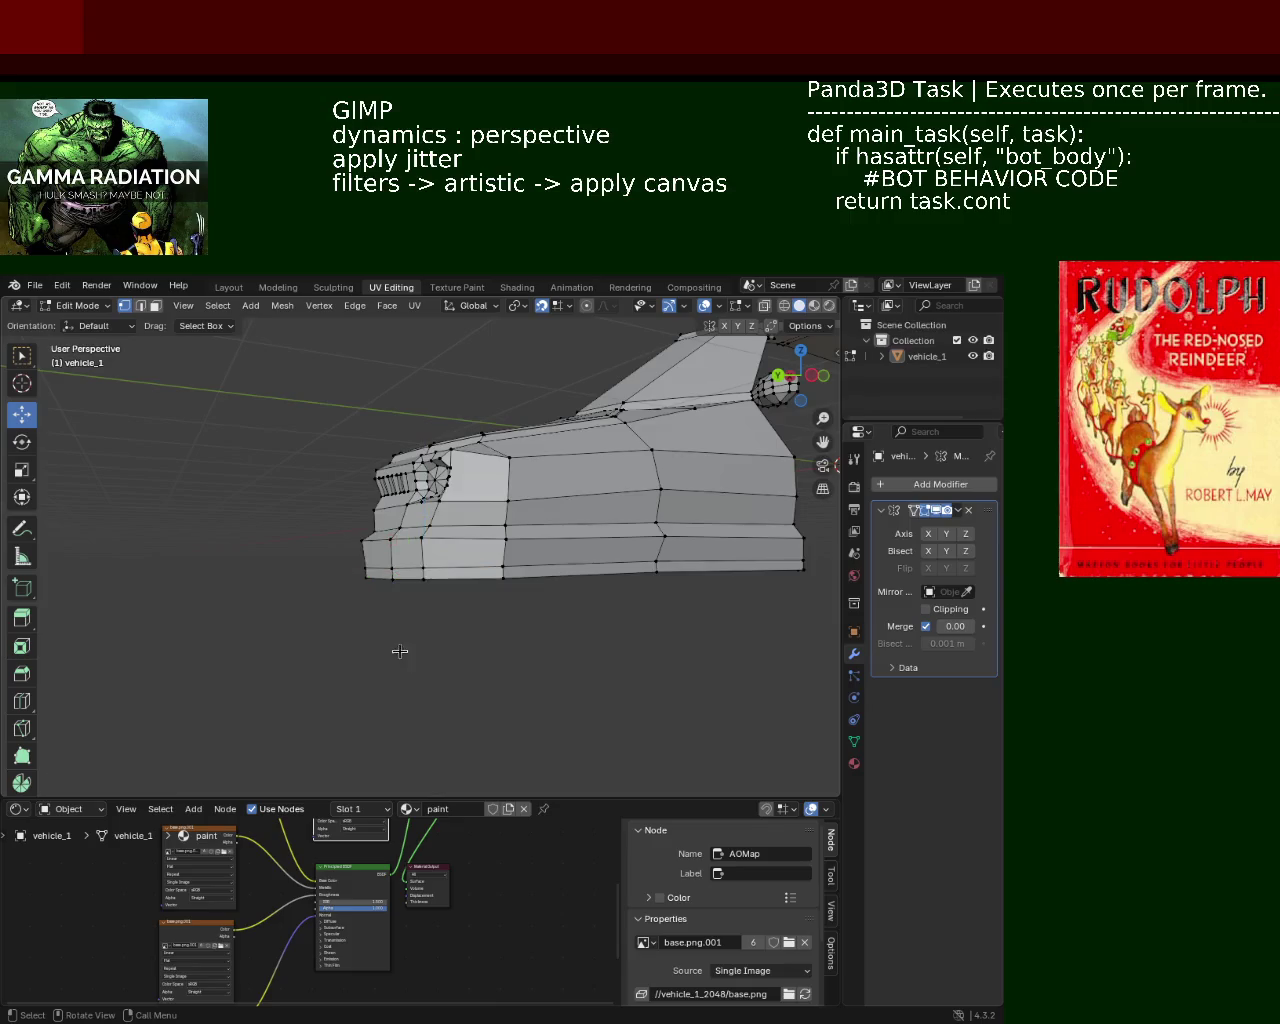
mouse_move(400, 649)
middle_down()
mouse_move(500, 677)
mouse_move(533, 638)
mouse_move(357, 523)
mouse_move(494, 654)
mouse_move(534, 651)
mouse_move(558, 596)
mouse_move(269, 586)
mouse_move(394, 610)
mouse_move(540, 611)
mouse_move(420, 477)
mouse_move(473, 565)
mouse_move(443, 595)
mouse_move(503, 603)
mouse_move(451, 603)
mouse_move(565, 586)
mouse_move(477, 577)
mouse_move(511, 522)
middle_up()
key(ctrl+s)
Slide a vertex along the body edge to align it with the body.
scroll(269, 586, up, 3)
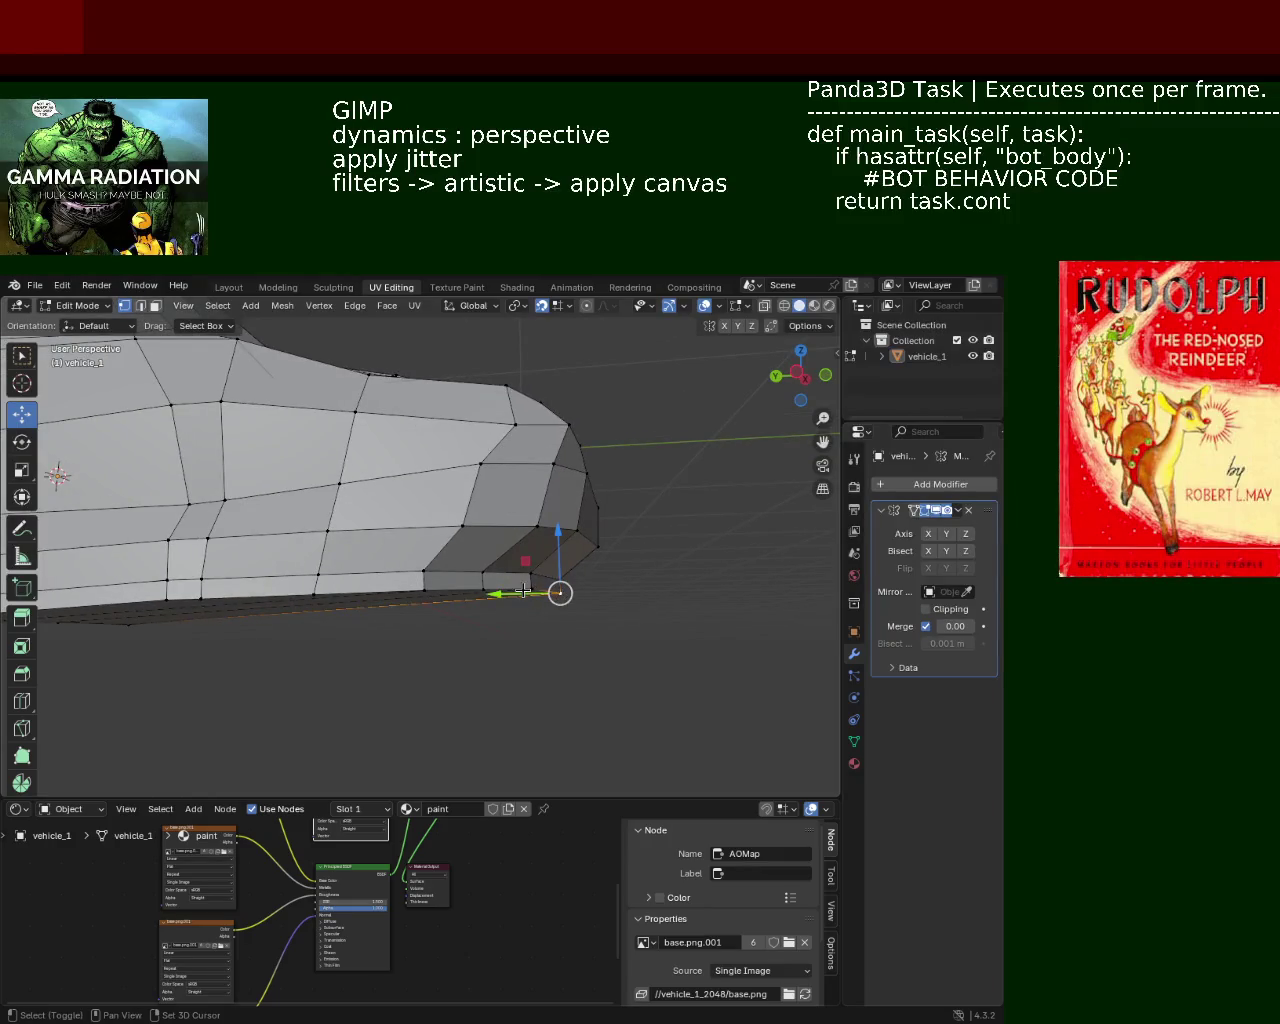
mouse_move(472, 600)
mouse_down()
mouse_move(410, 594)
mouse_move(447, 595)
mouse_move(508, 393)
mouse_up()
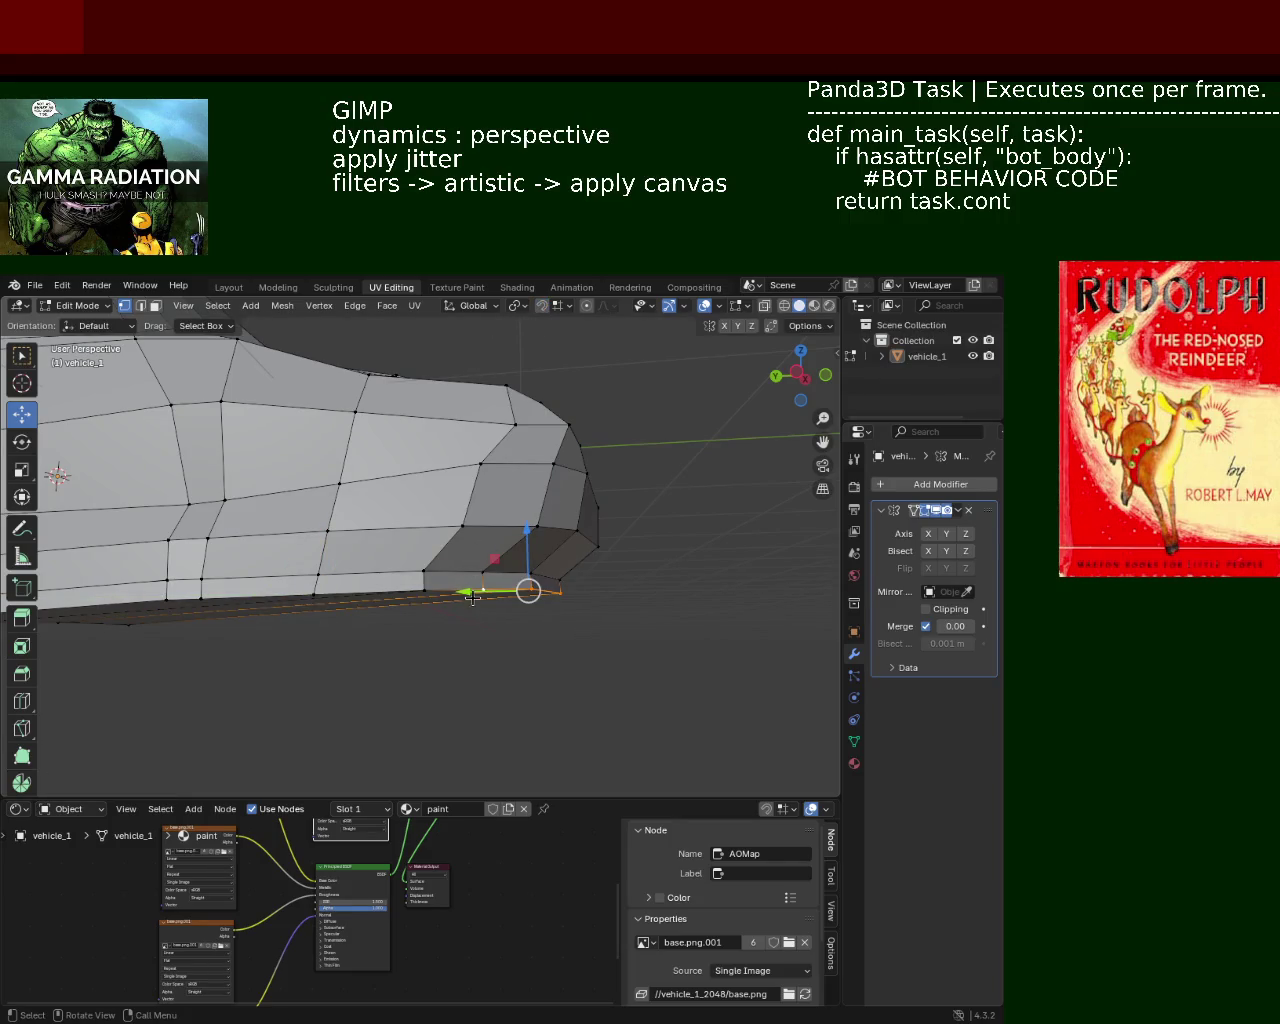
drag(473, 598, 423, 591)
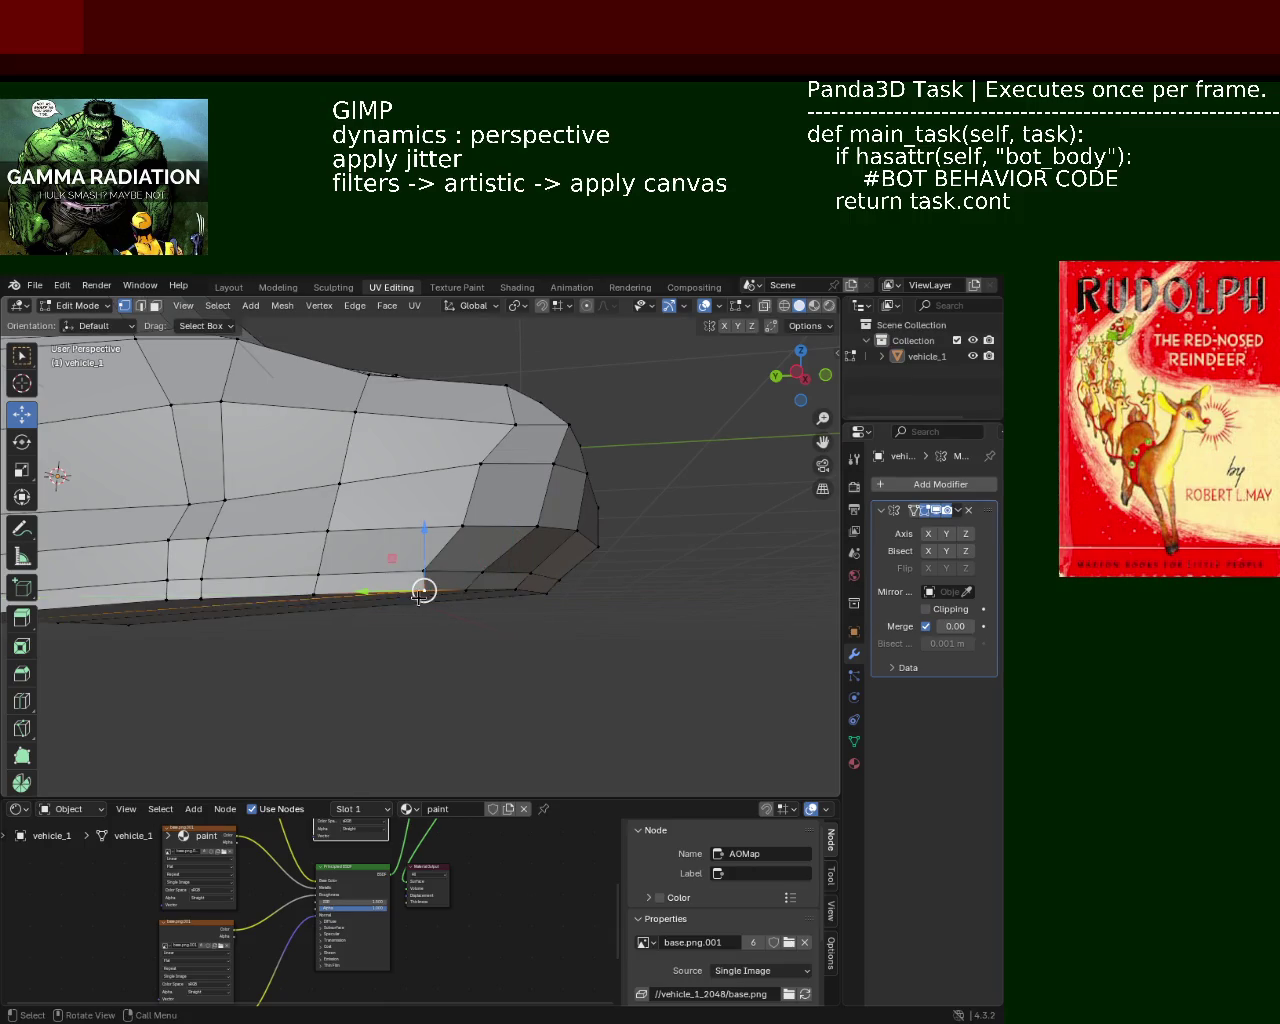
mouse_move(408, 591)
middle_down()
mouse_move(445, 668)
mouse_move(462, 620)
middle_up()
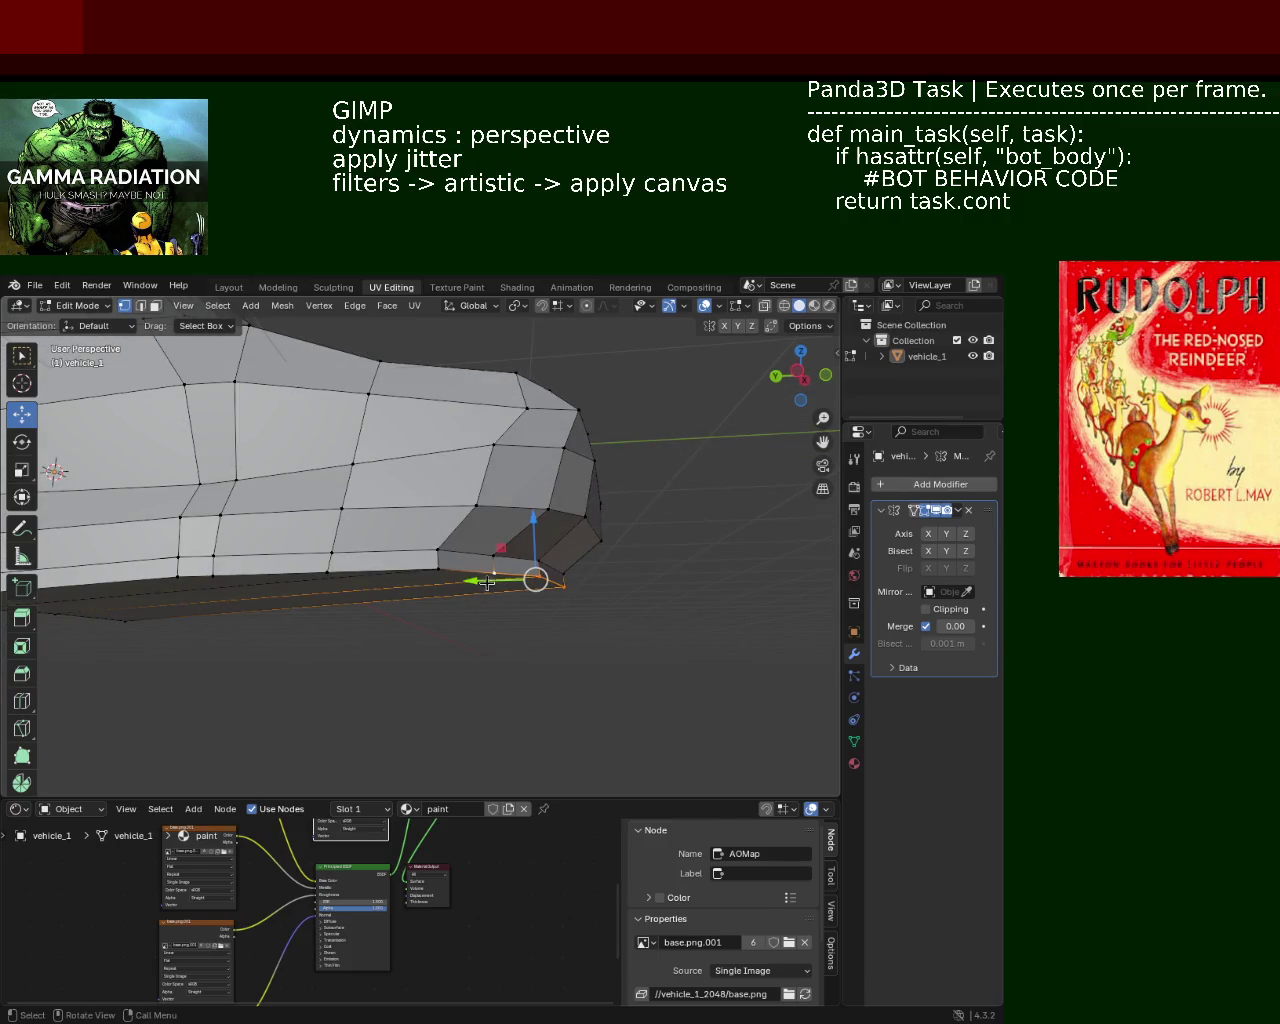
drag(487, 583, 403, 570)
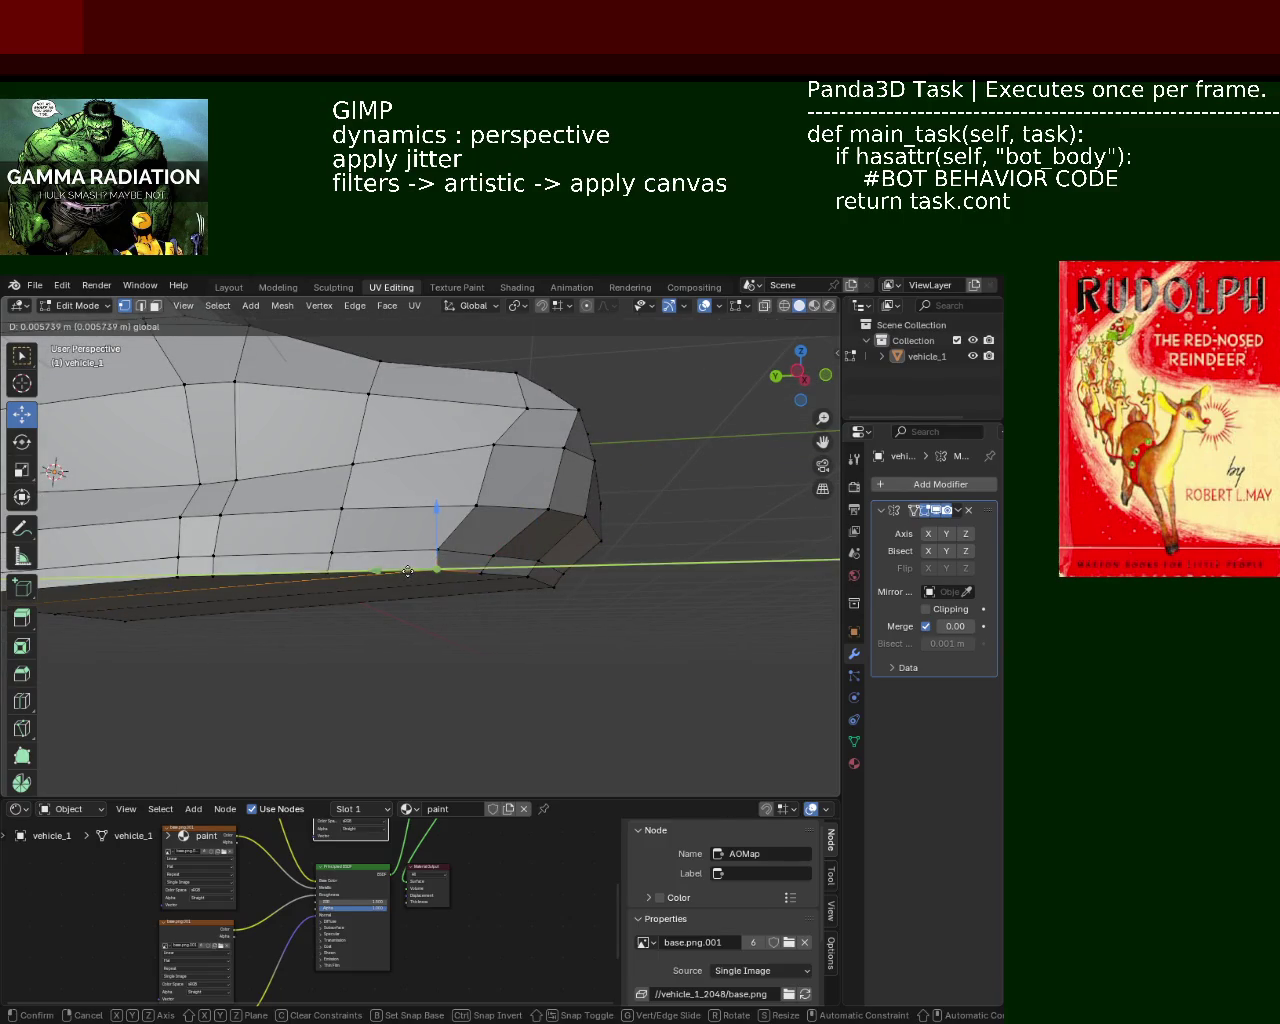
mouse_move(465, 644)
middle_down()
mouse_move(314, 646)
mouse_move(200, 672)
mouse_move(197, 654)
mouse_move(659, 641)
mouse_move(466, 629)
mouse_move(523, 623)
mouse_move(389, 584)
mouse_move(400, 580)
mouse_move(381, 592)
mouse_move(593, 628)
middle_up()
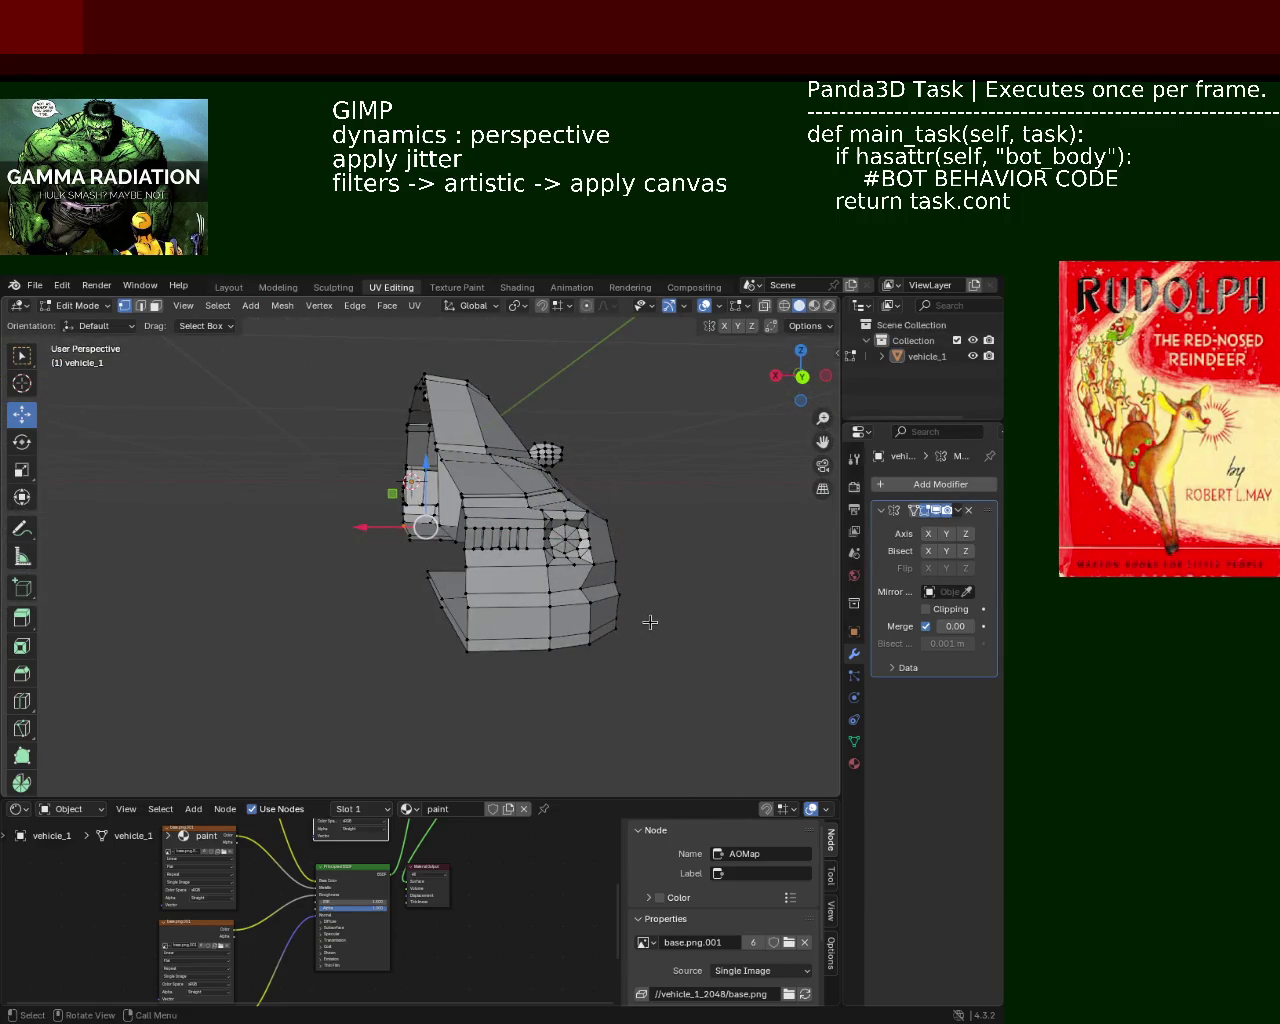
Slide the rear body's bottom edge along Y and view the car from the front quarter.
scroll(654, 603, up, 5)
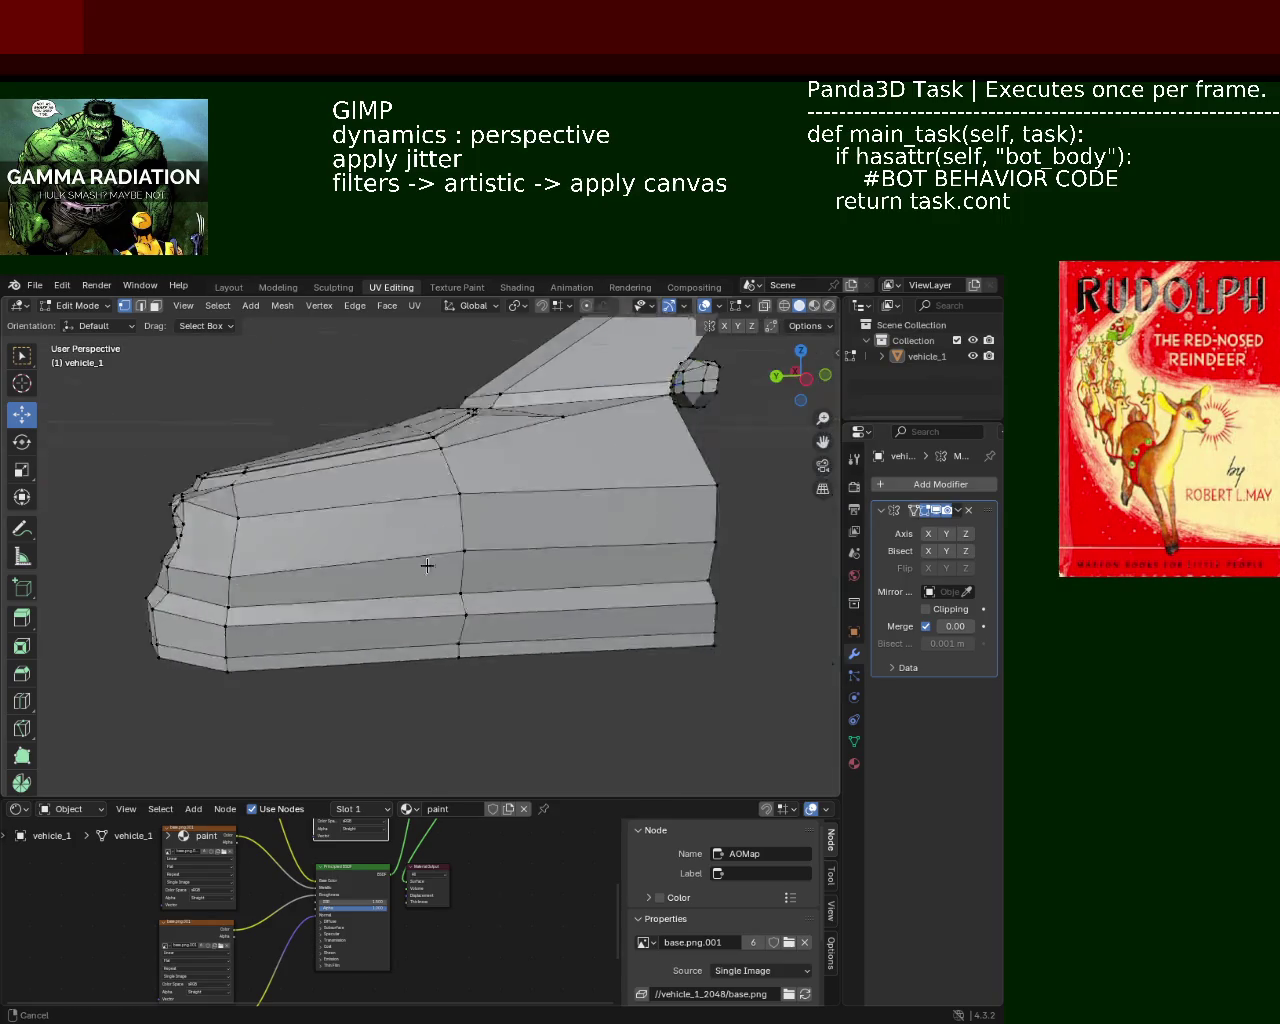
middle_drag(654, 603, 468, 510)
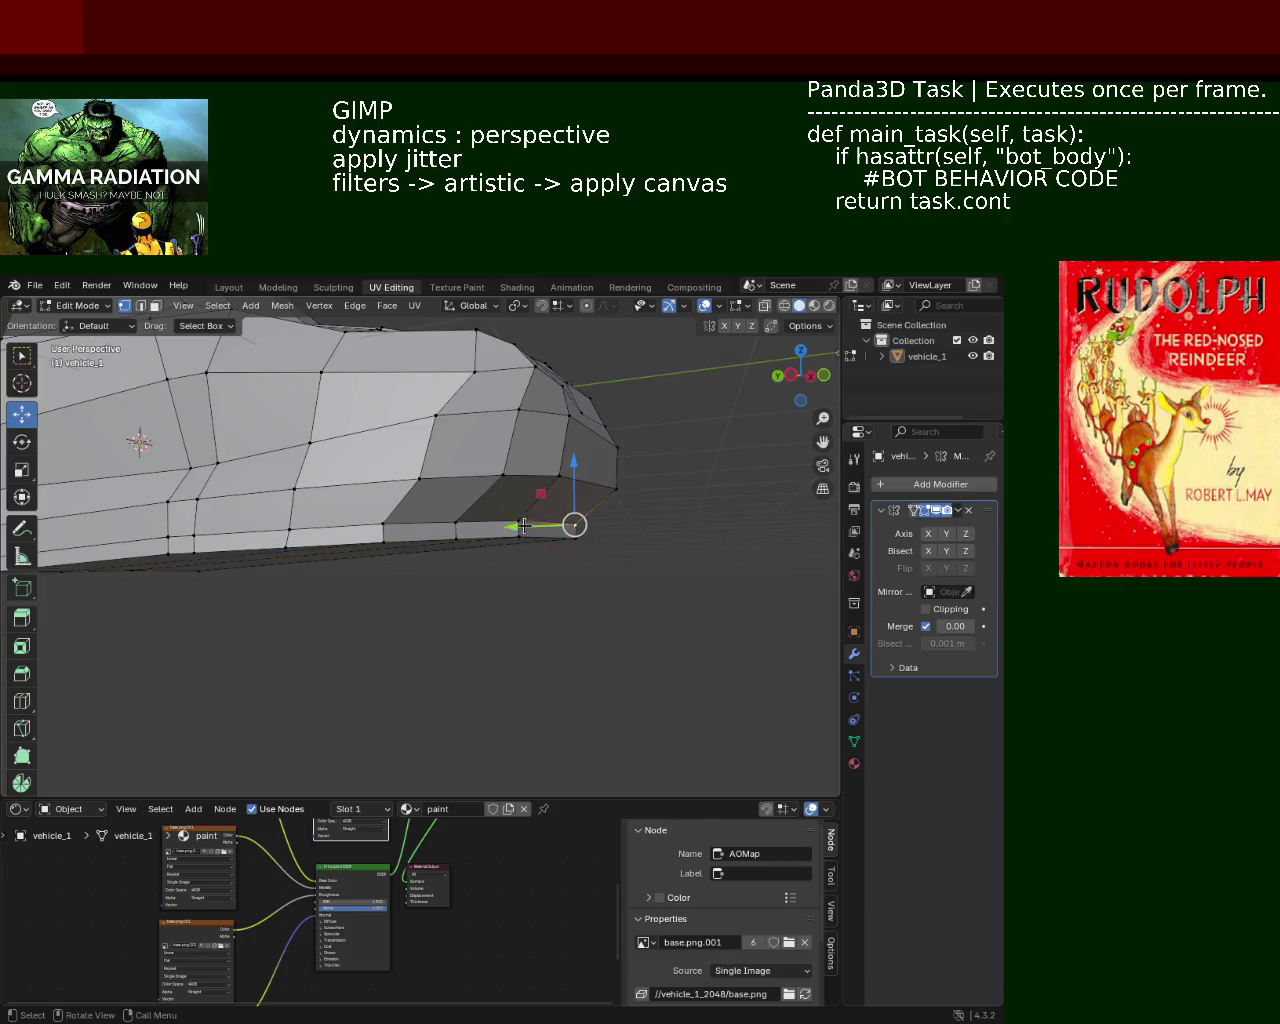
alt+click(392, 521)
key(g)
key(y)
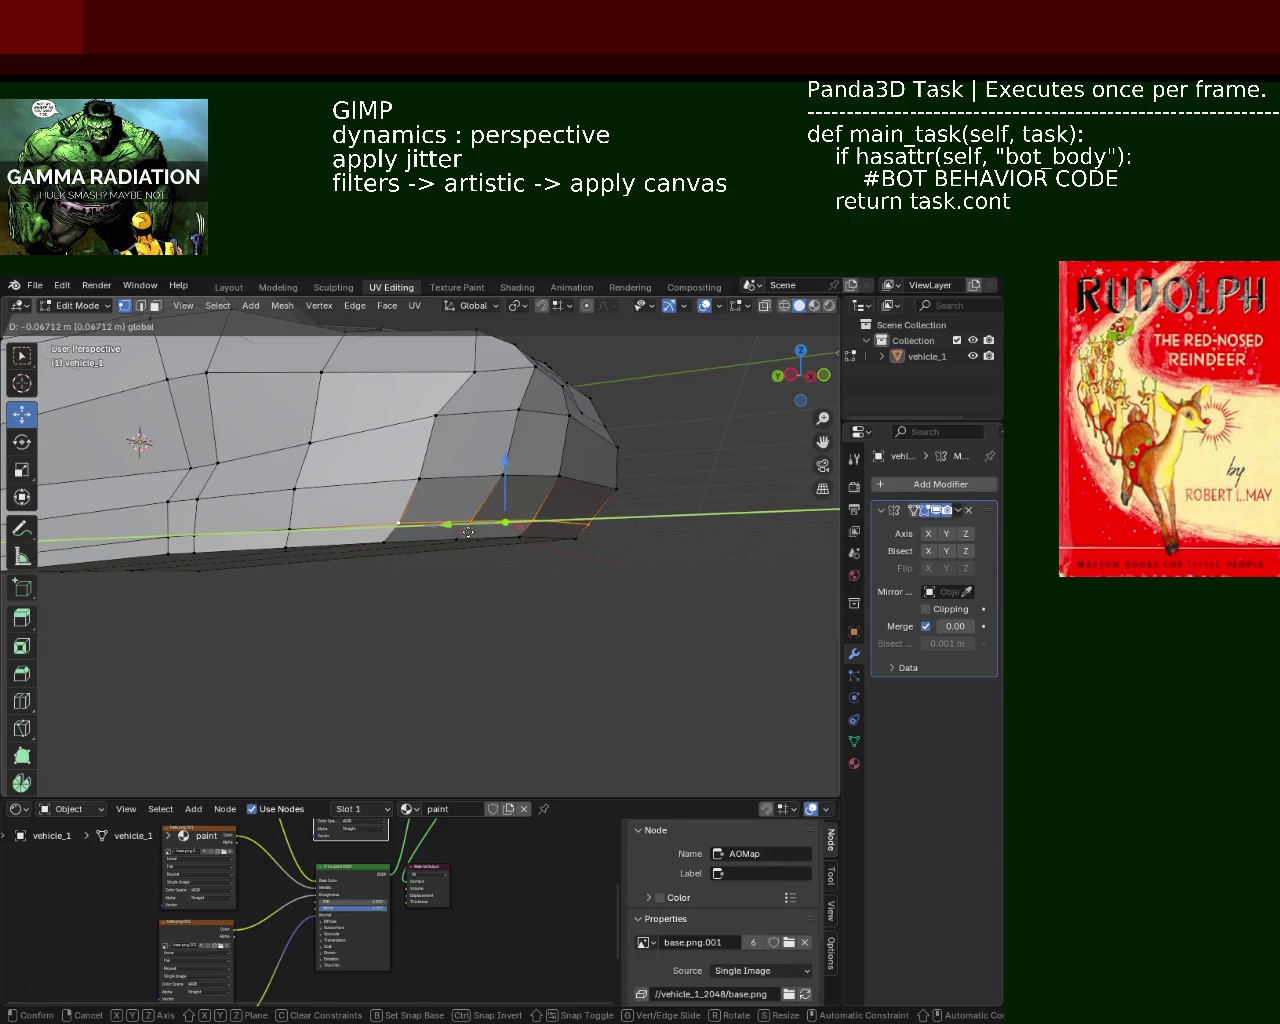
click(468, 532)
mouse_move(428, 611)
middle_down()
mouse_move(560, 606)
mouse_move(449, 601)
mouse_move(481, 594)
middle_up()
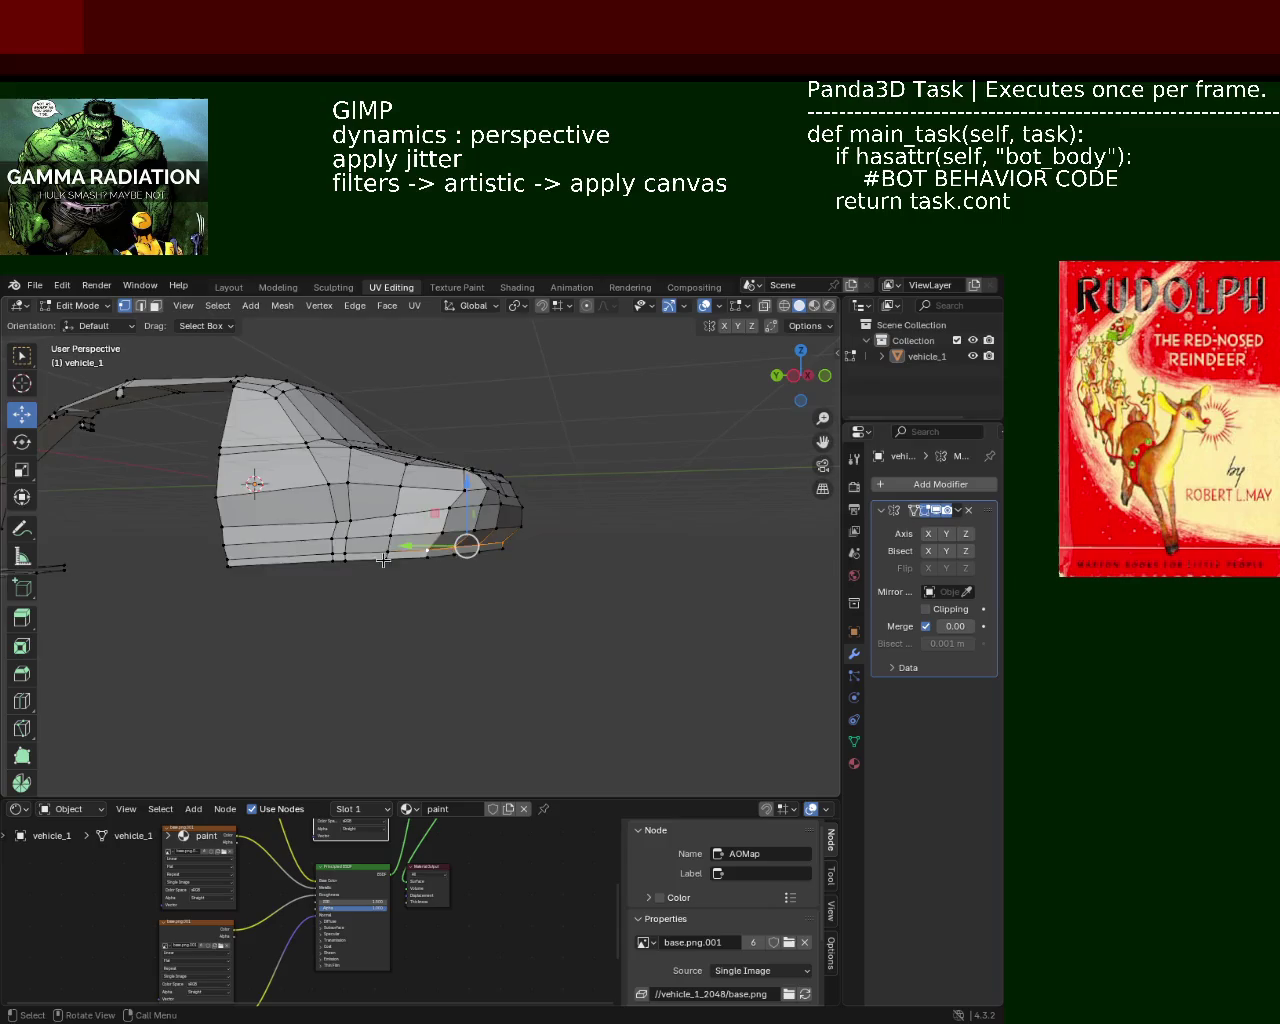
mouse_move(481, 594)
middle_down()
mouse_move(358, 547)
mouse_move(491, 551)
mouse_move(409, 623)
mouse_move(639, 576)
mouse_move(559, 625)
mouse_move(296, 581)
middle_up()
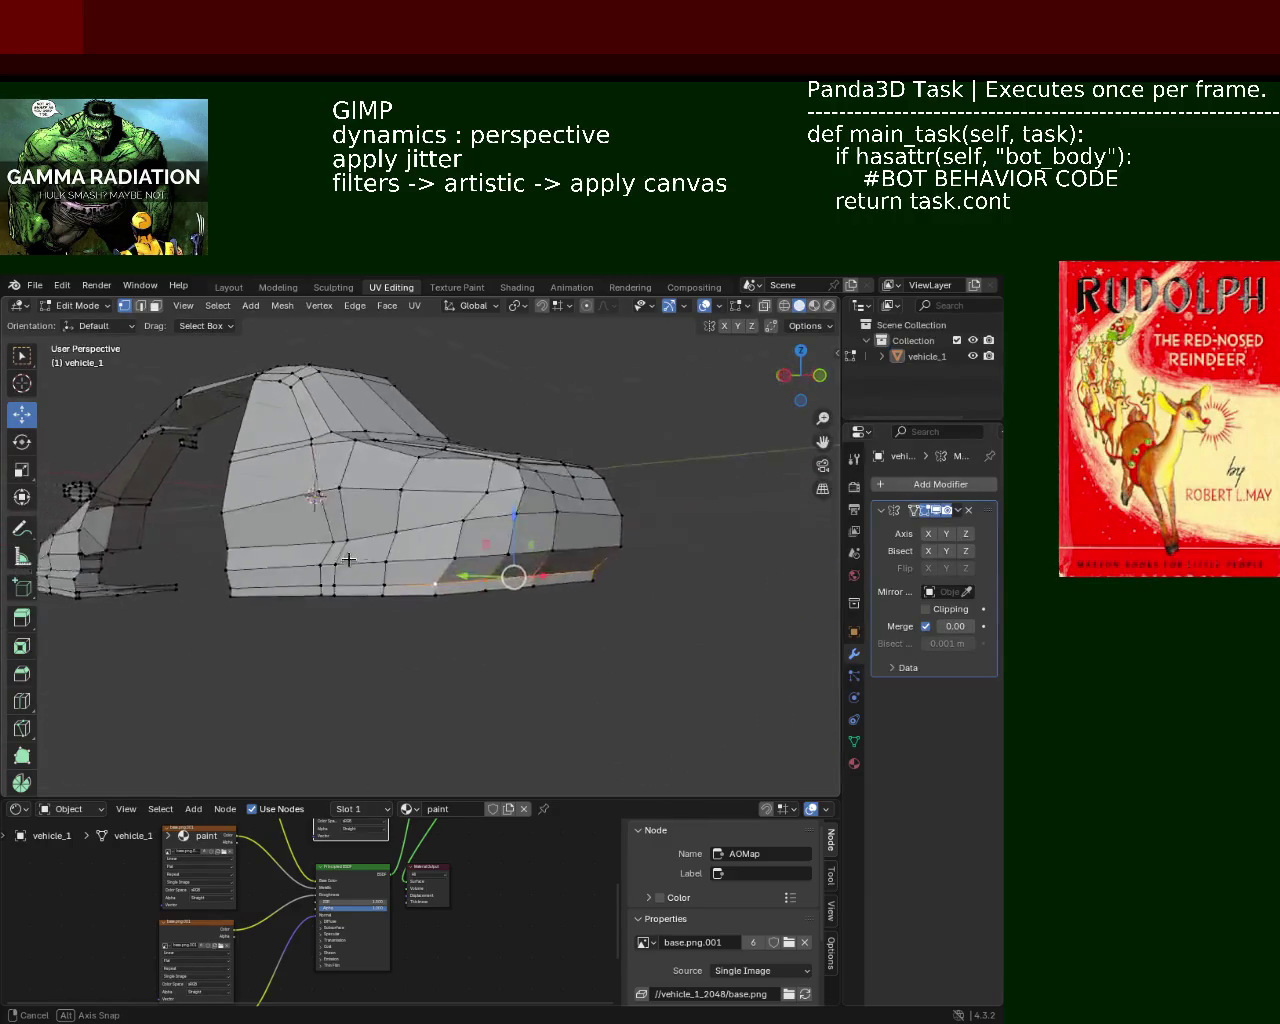
middle_drag(296, 581, 324, 576)
scroll(450, 570, up, 2)
scroll(443, 553, up, 2)
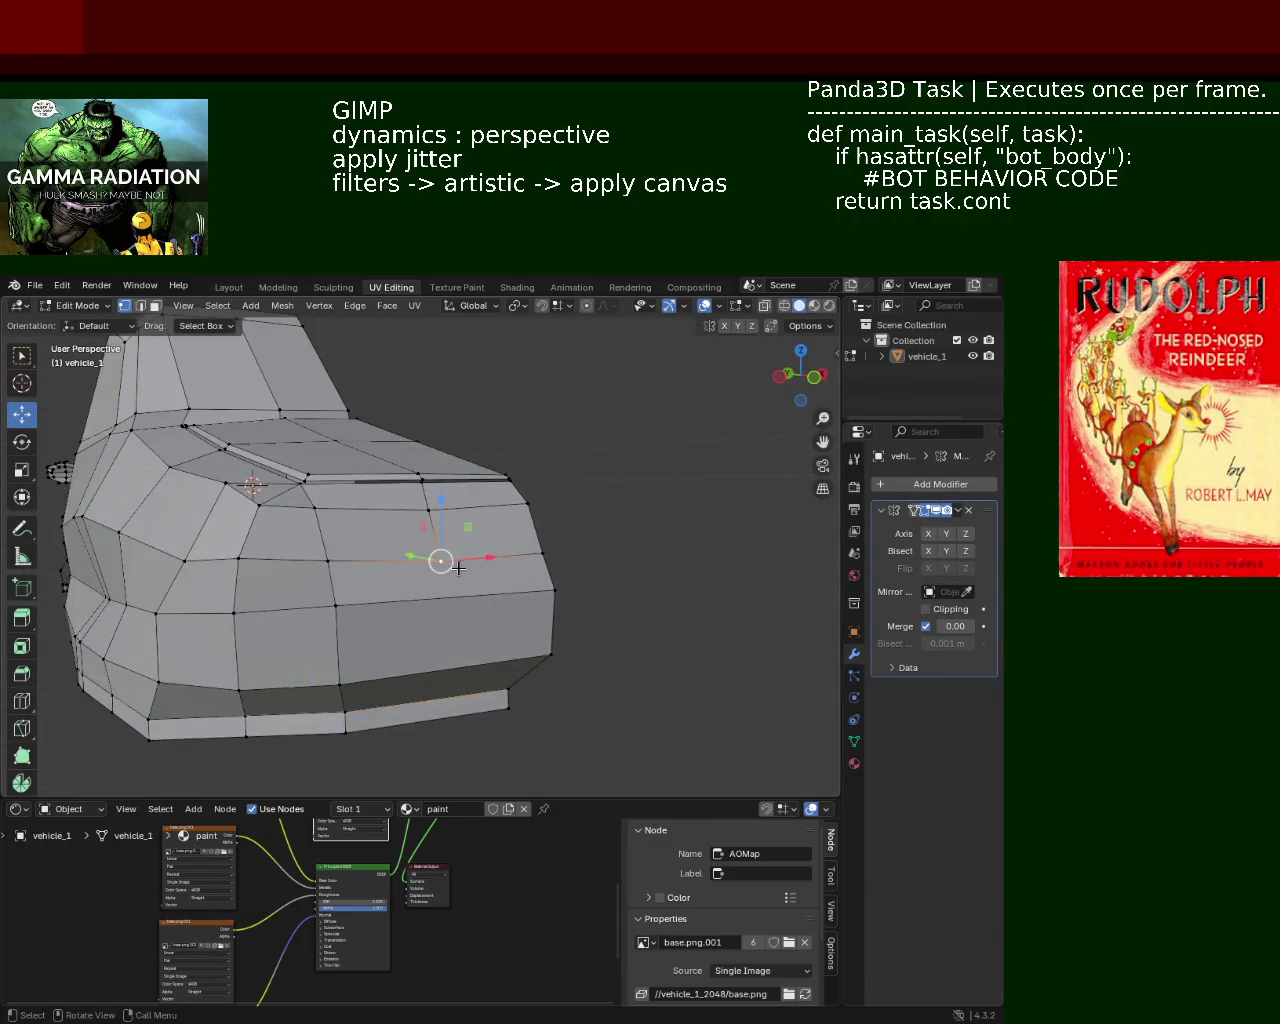
Lift the upper rear edge slightly along Z and confirm its position.
key(g)
key(z)
click(441, 501)
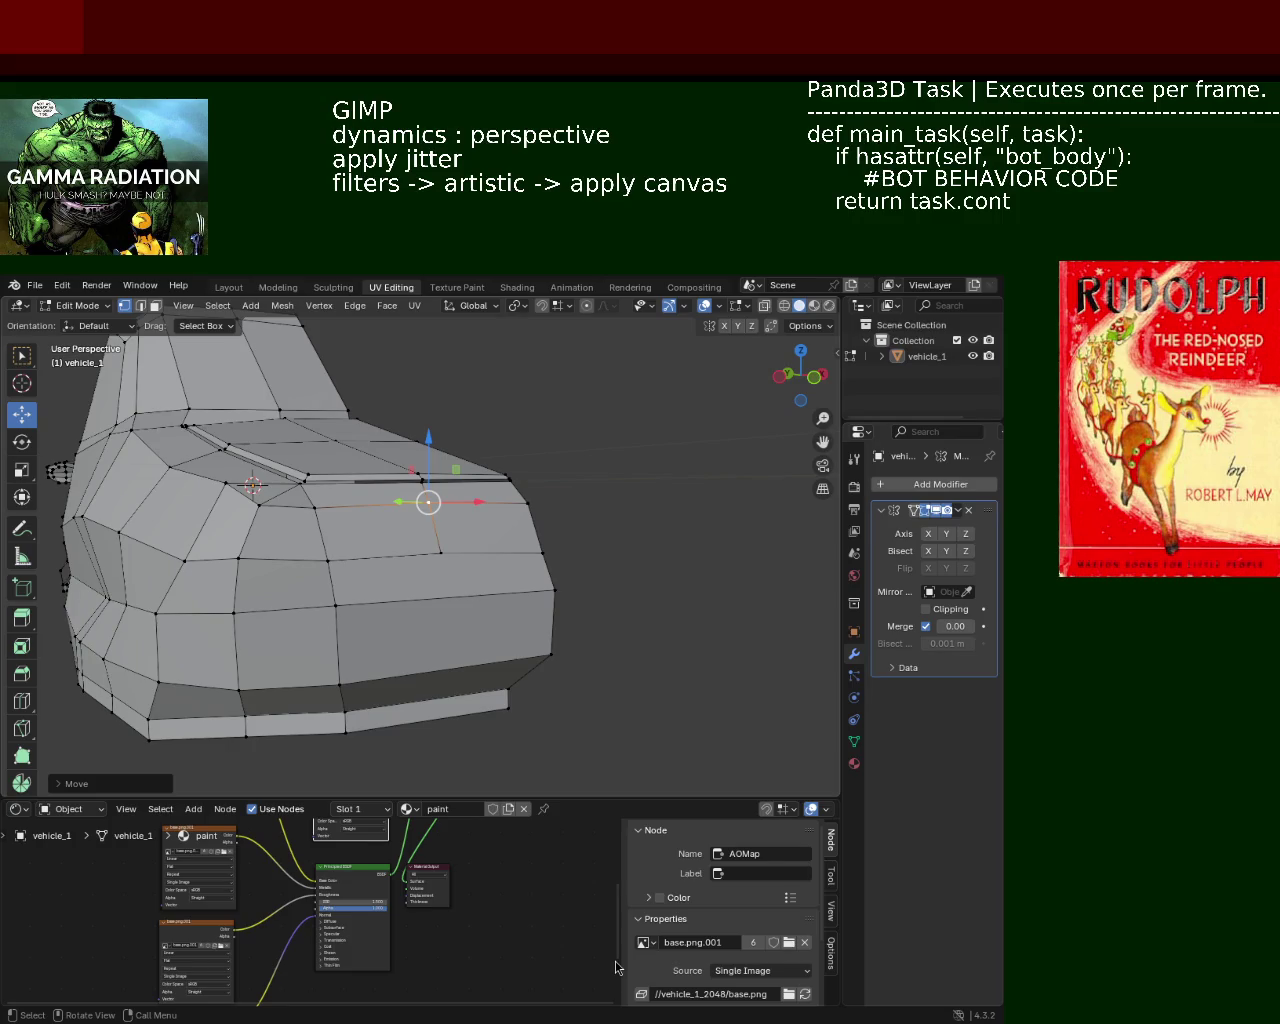
Zoom and orbit under the roof arch to view the gap between the front and rear body.
scroll(352, 532, up, 3)
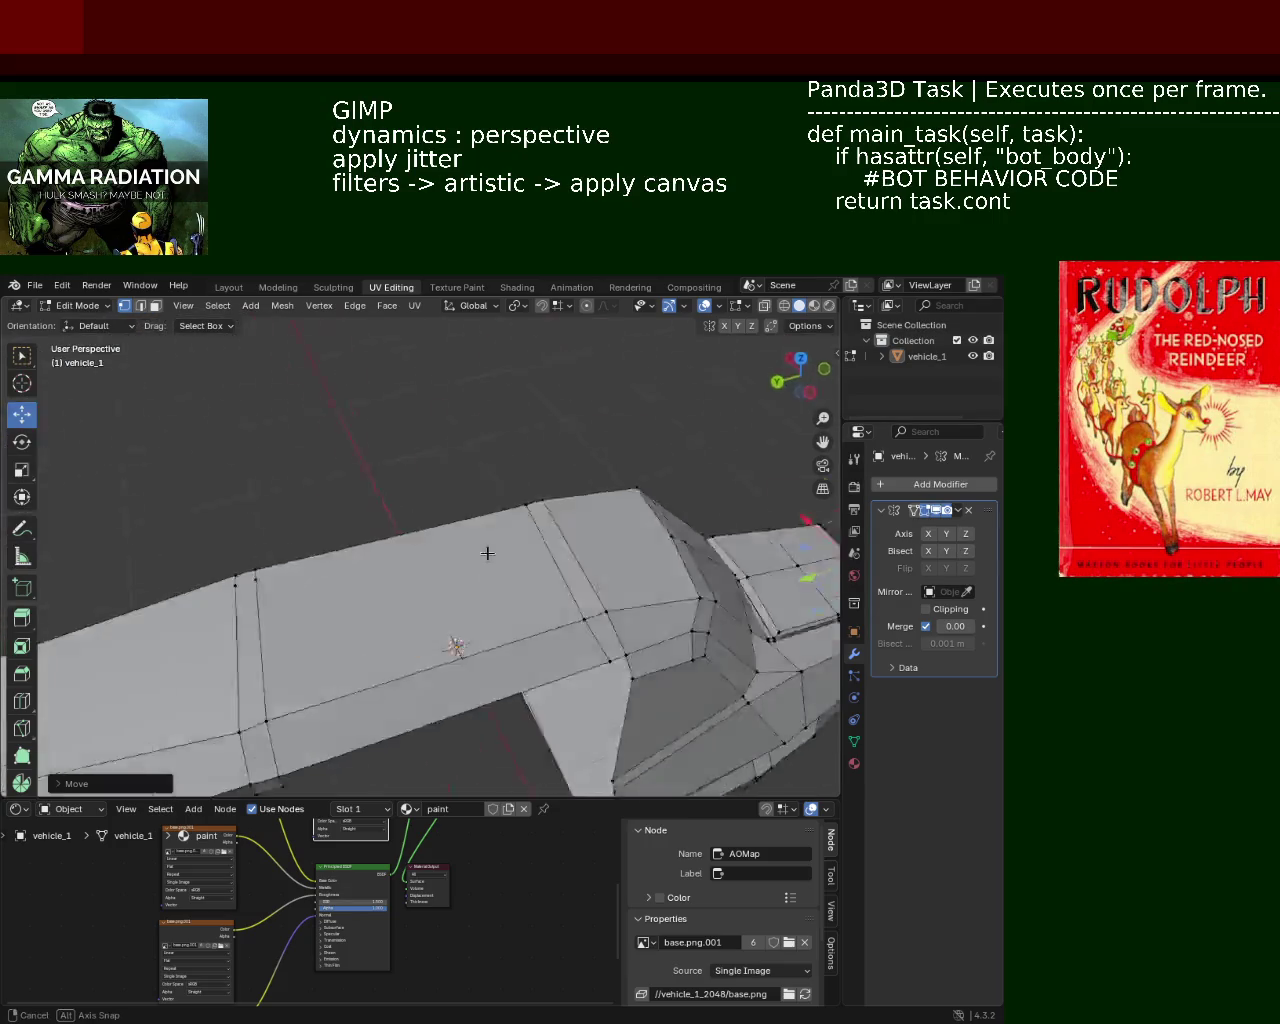
mouse_move(352, 532)
middle_down()
mouse_move(249, 594)
mouse_move(414, 543)
mouse_move(490, 483)
mouse_move(463, 523)
mouse_move(480, 494)
middle_up()
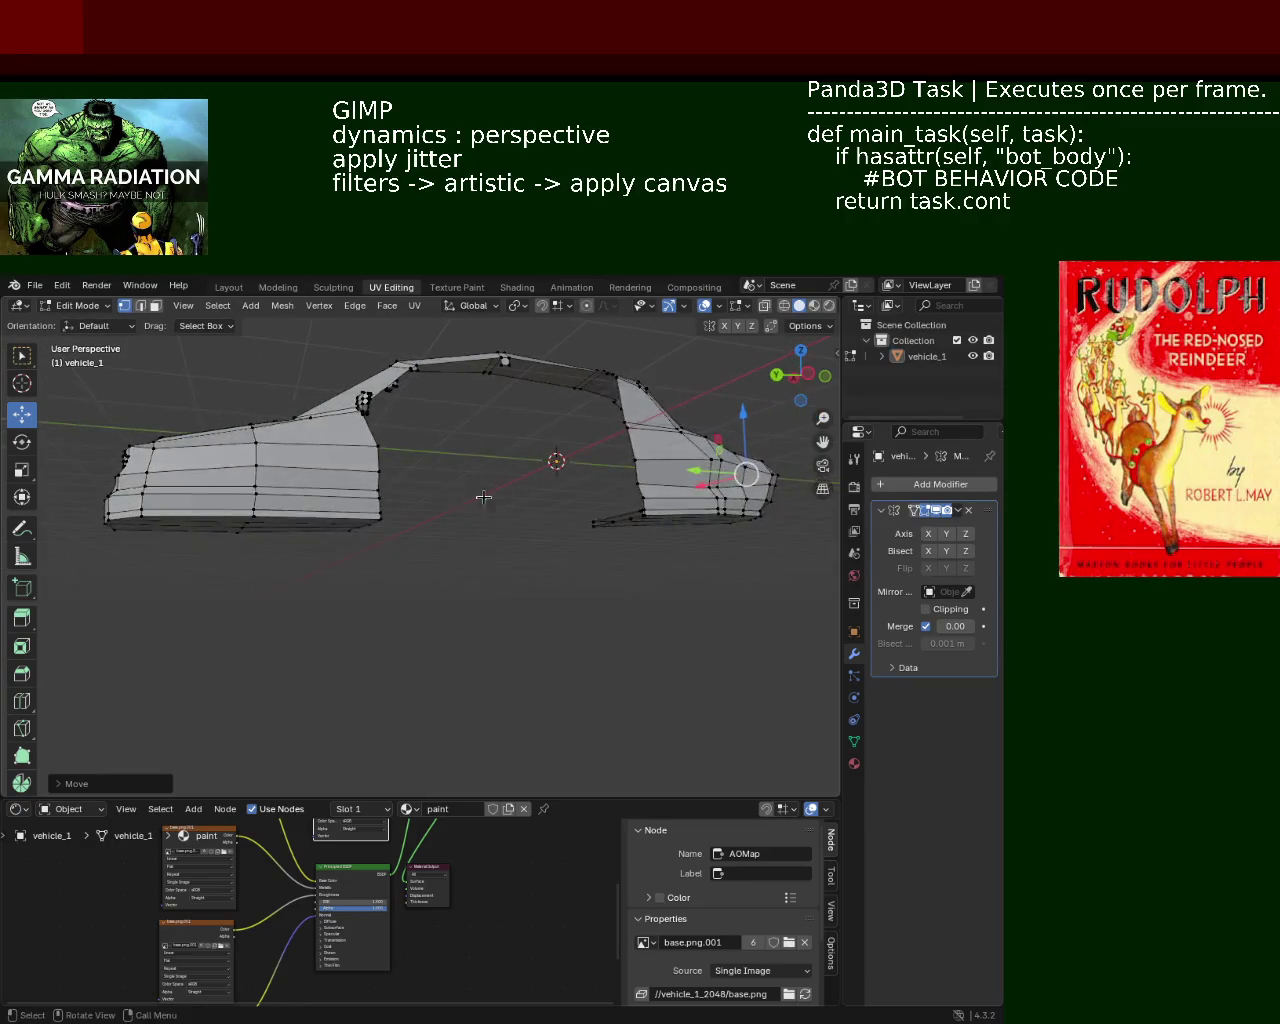
scroll(443, 434, up, 5)
mouse_move(443, 434)
middle_down()
mouse_move(491, 494)
mouse_move(391, 498)
mouse_move(449, 506)
middle_up()
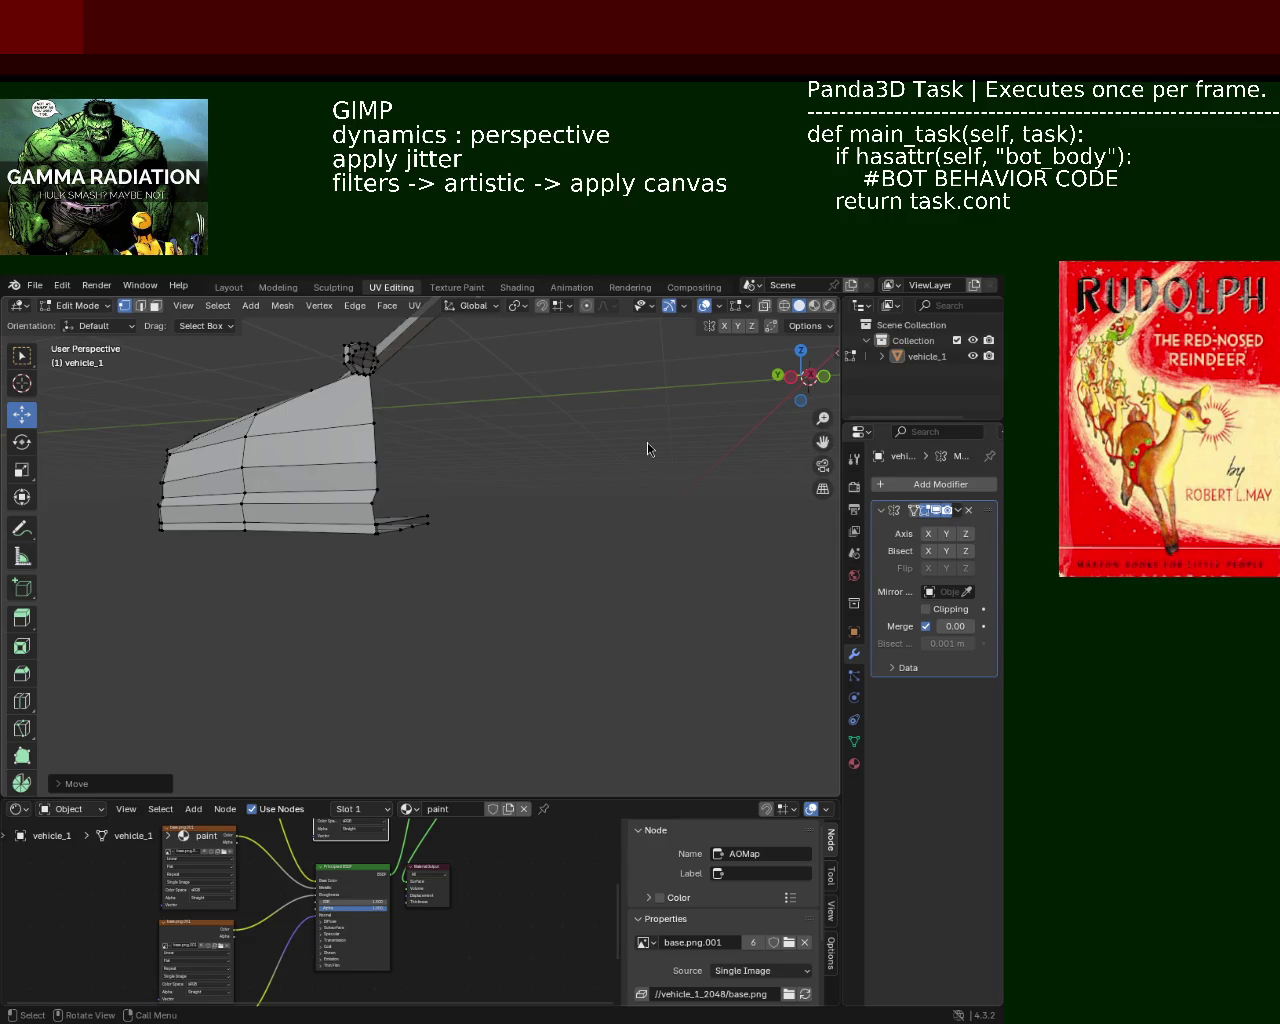
mouse_move(429, 494)
middle_down()
mouse_move(444, 540)
mouse_move(337, 525)
mouse_move(443, 514)
mouse_move(397, 608)
mouse_move(429, 534)
mouse_move(432, 564)
mouse_move(406, 491)
mouse_move(357, 529)
mouse_move(317, 523)
mouse_move(392, 505)
middle_up()
In edge mode, pull the roof edge above the car's middle straight down along Z into a pillar.
key(2)
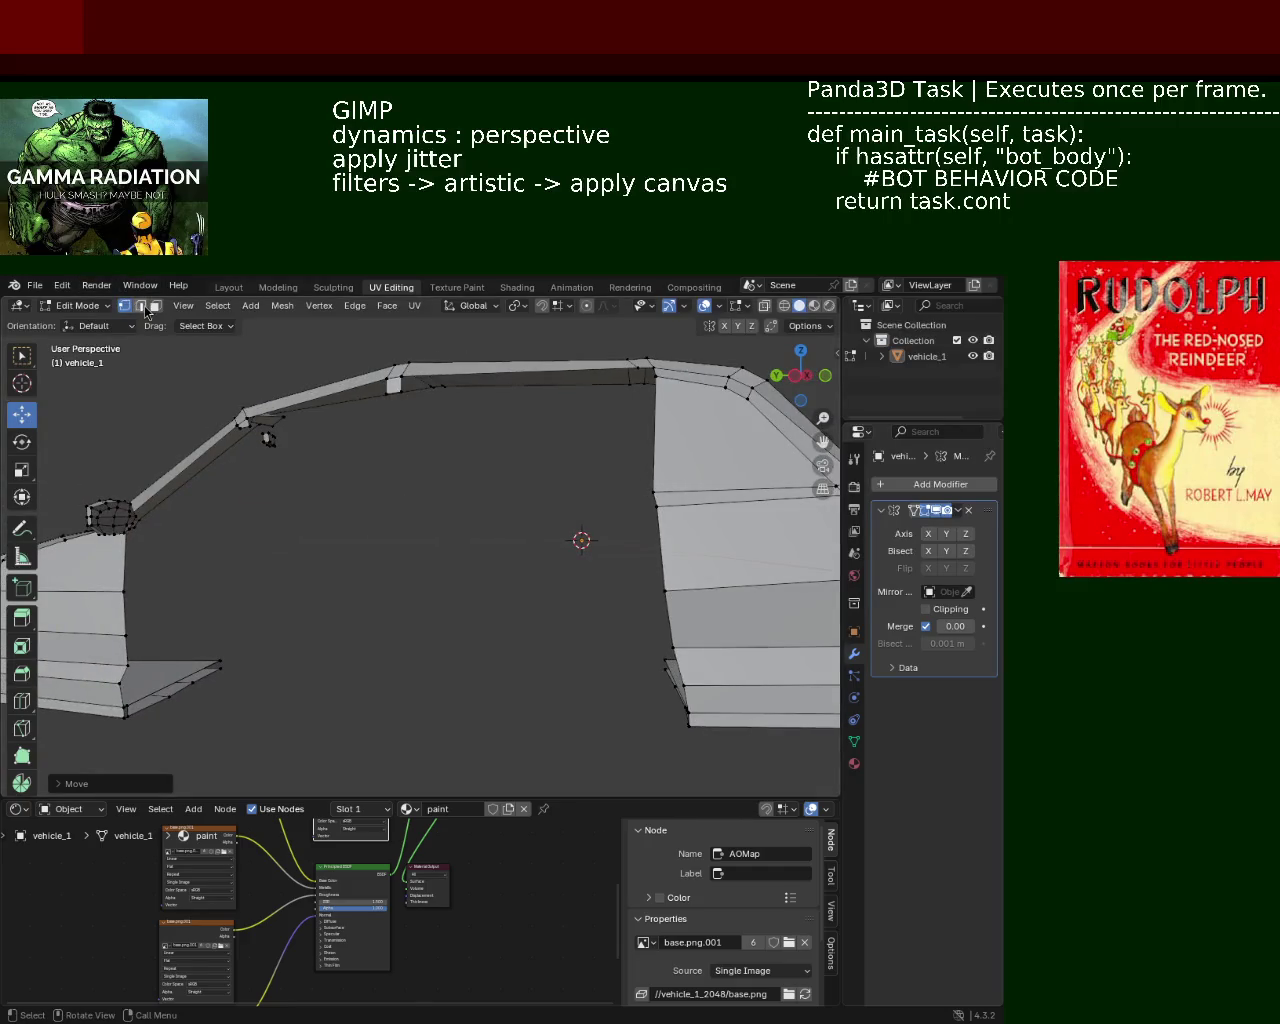
click(395, 395)
middle_drag(395, 395, 490, 445)
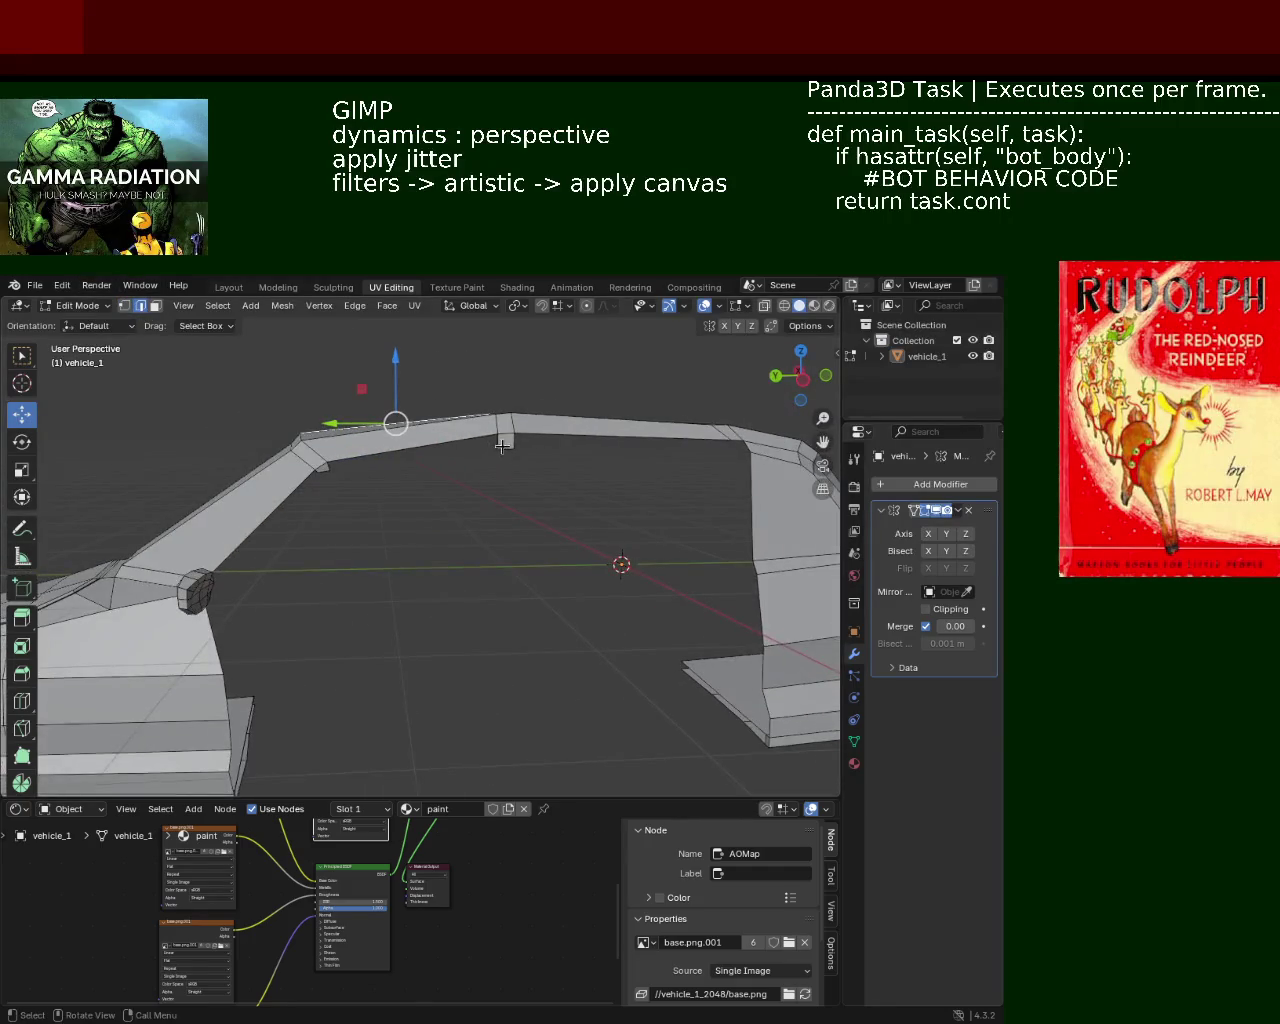
click(505, 448)
key(g)
key(z)
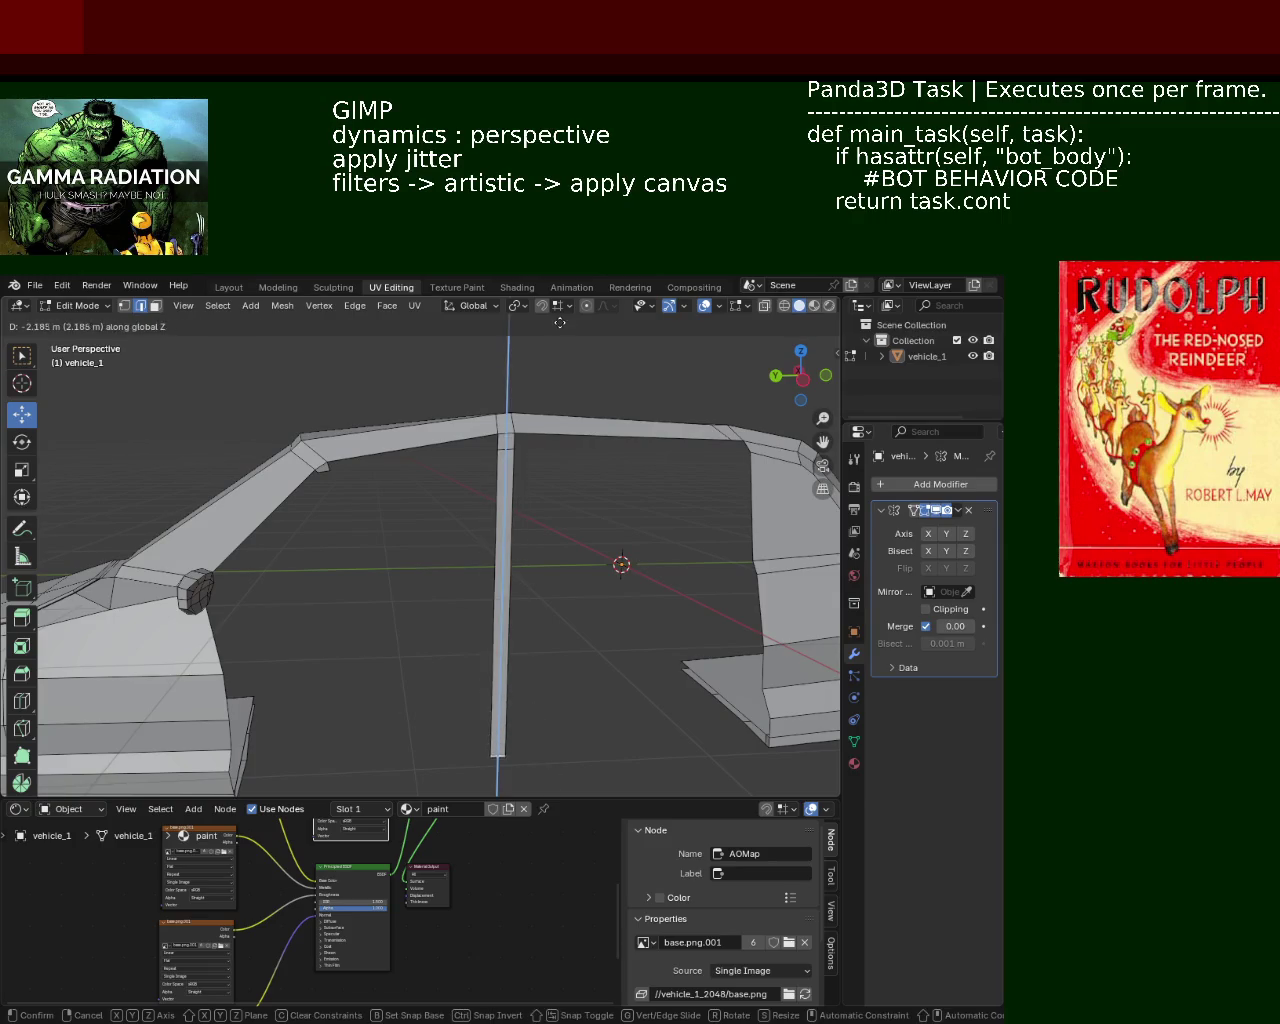
click(555, 392)
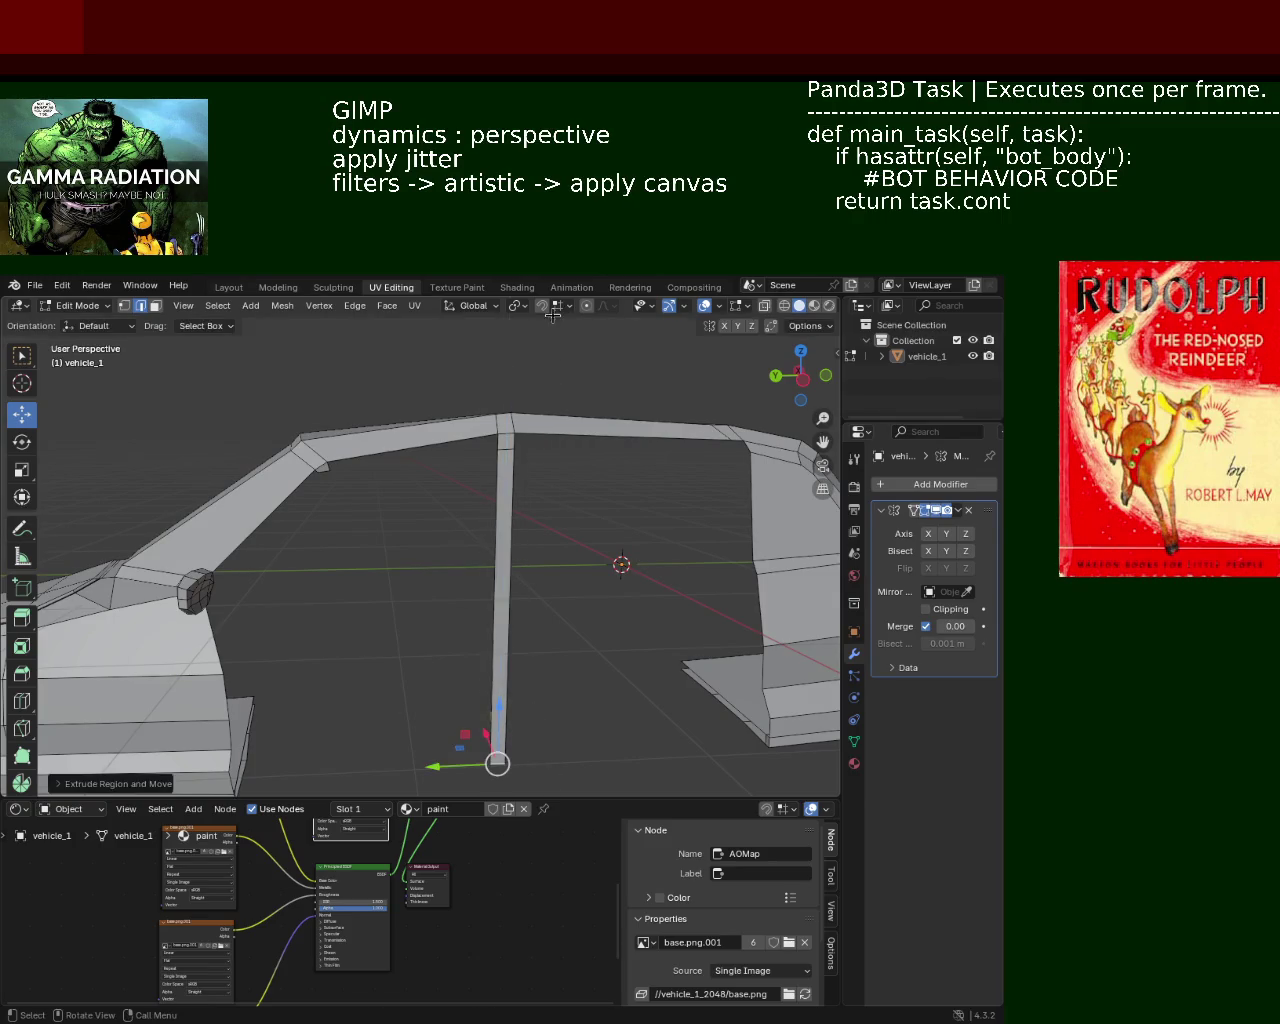
mouse_move(461, 337)
middle_down()
mouse_move(519, 341)
mouse_move(523, 409)
mouse_move(454, 357)
mouse_move(480, 397)
mouse_move(552, 430)
mouse_move(463, 391)
mouse_move(297, 386)
mouse_move(506, 426)
mouse_move(458, 388)
mouse_move(580, 414)
mouse_move(554, 423)
middle_up()
Move the beam-end vertex up and right, then extrude the beam-end edge downward.
click(123, 308)
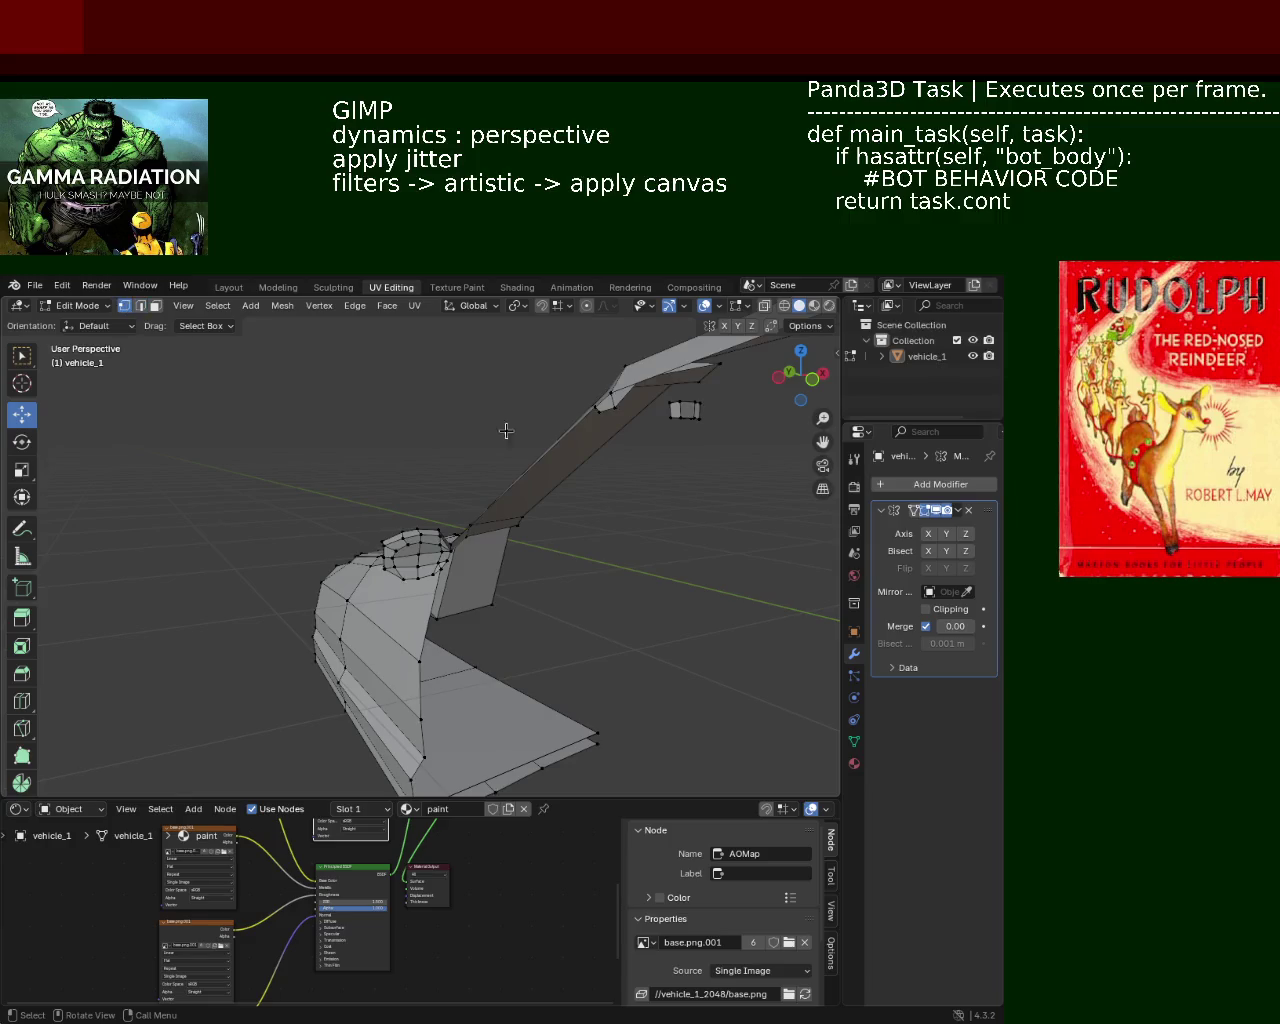
mouse_move(450, 450)
middle_down()
mouse_move(627, 423)
mouse_move(643, 432)
middle_up()
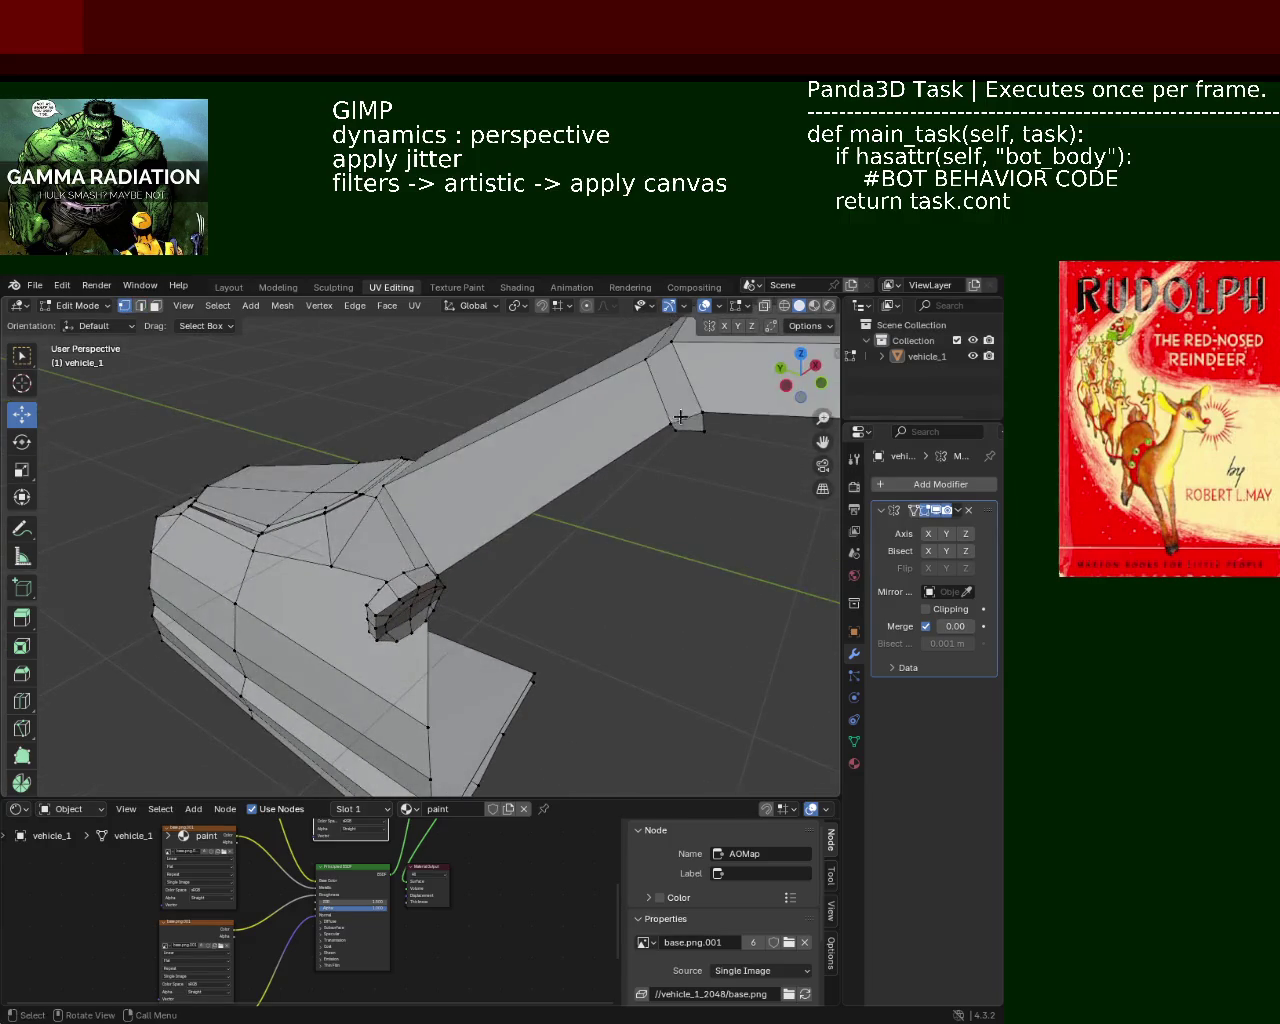
click(666, 427)
drag(690, 410, 722, 398)
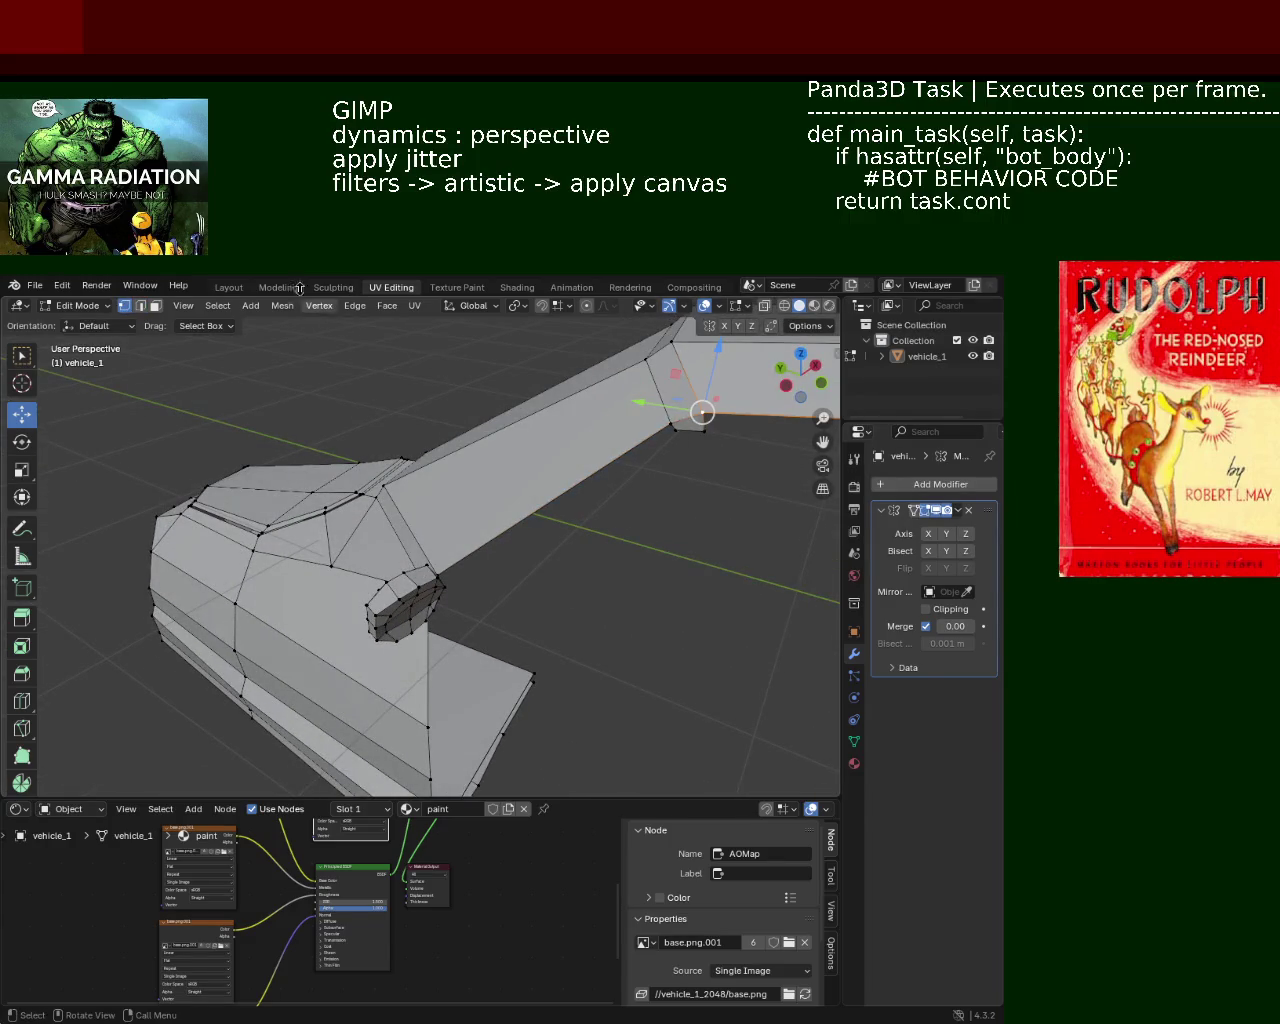
click(141, 306)
click(684, 420)
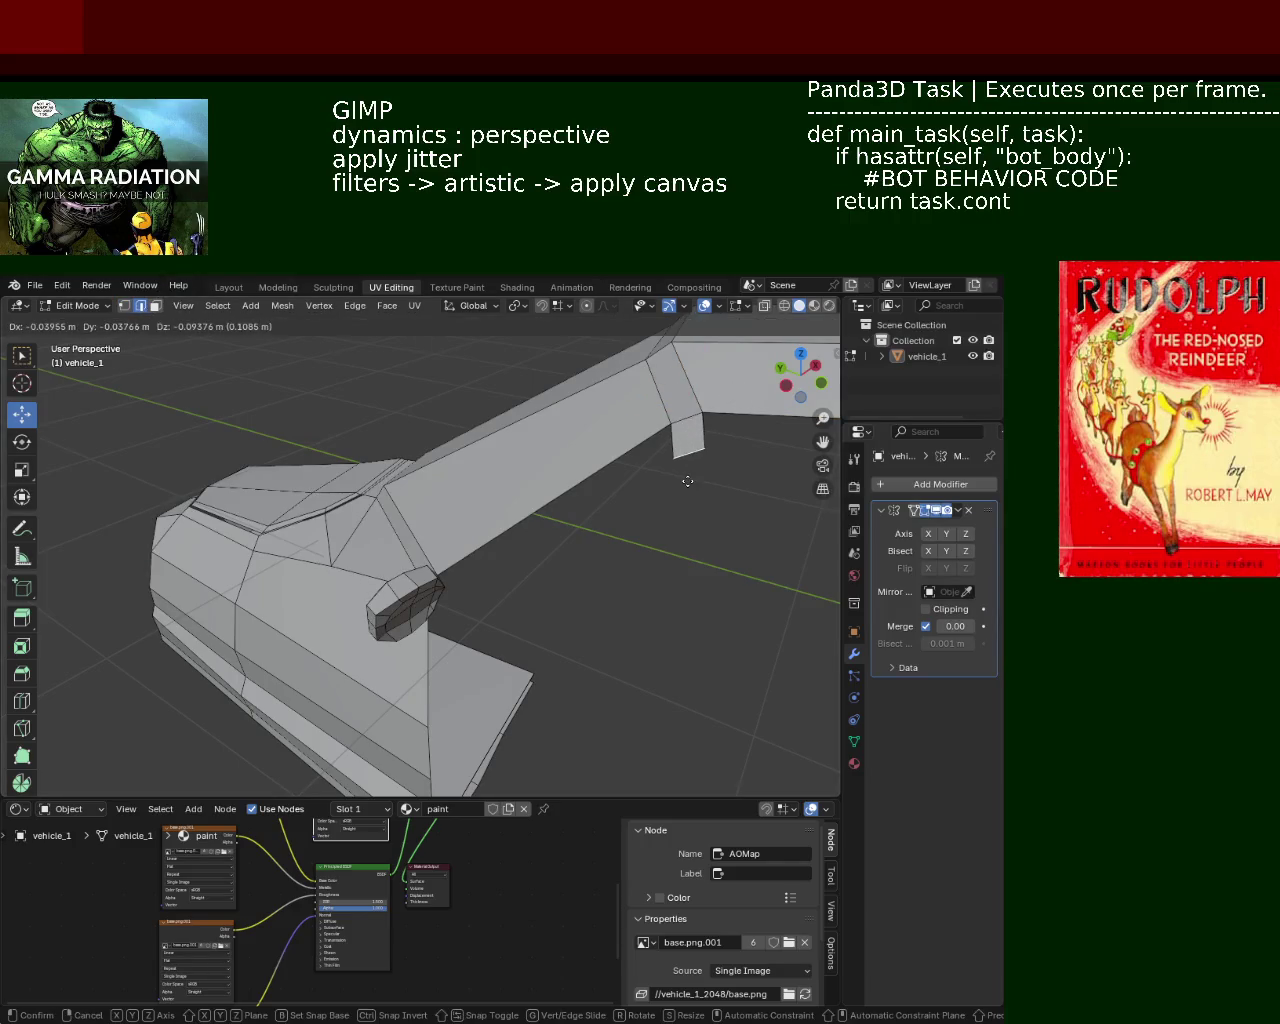
key(e)
click(686, 472)
mouse_move(503, 457)
middle_down()
mouse_move(553, 394)
mouse_move(365, 372)
mouse_move(476, 441)
middle_up()
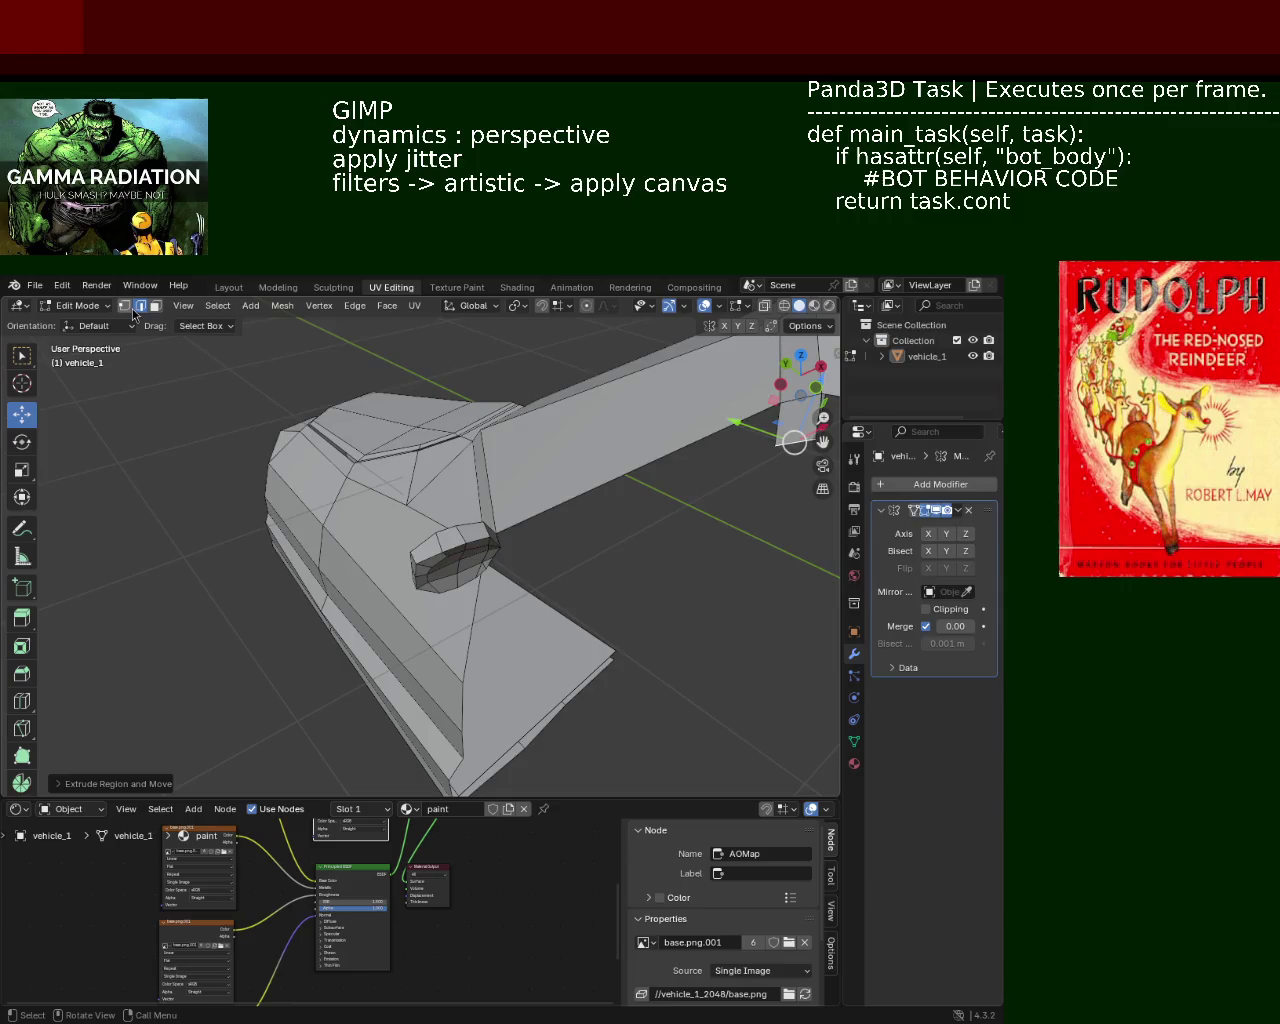
In vertex mode, select the vertices near the headlight and along the beam's lower edge.
click(127, 306)
middle_drag(510, 493, 397, 489)
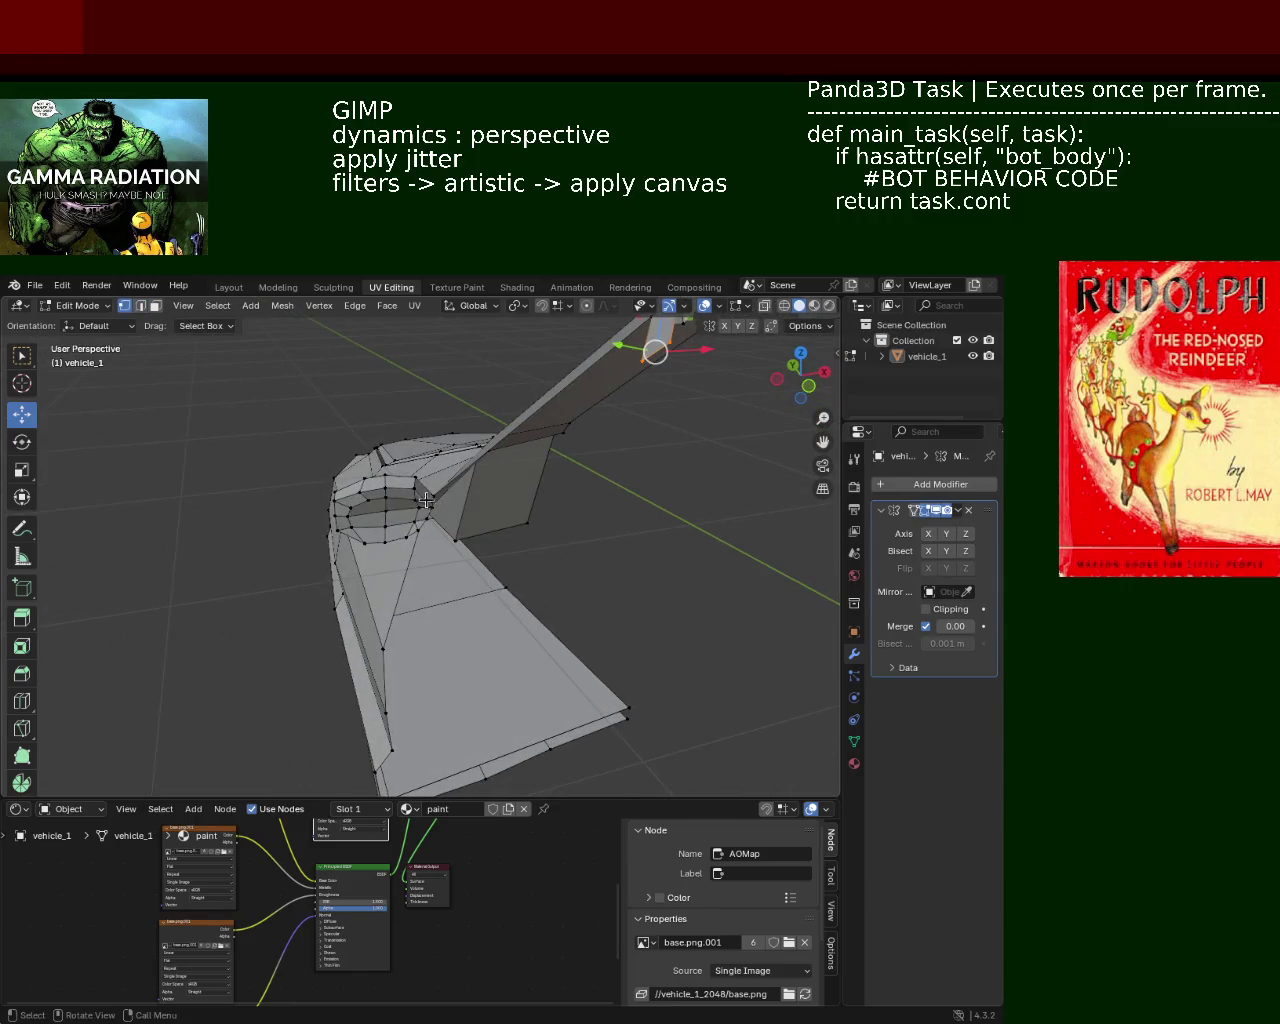
click(426, 500)
middle_drag(488, 498, 493, 467)
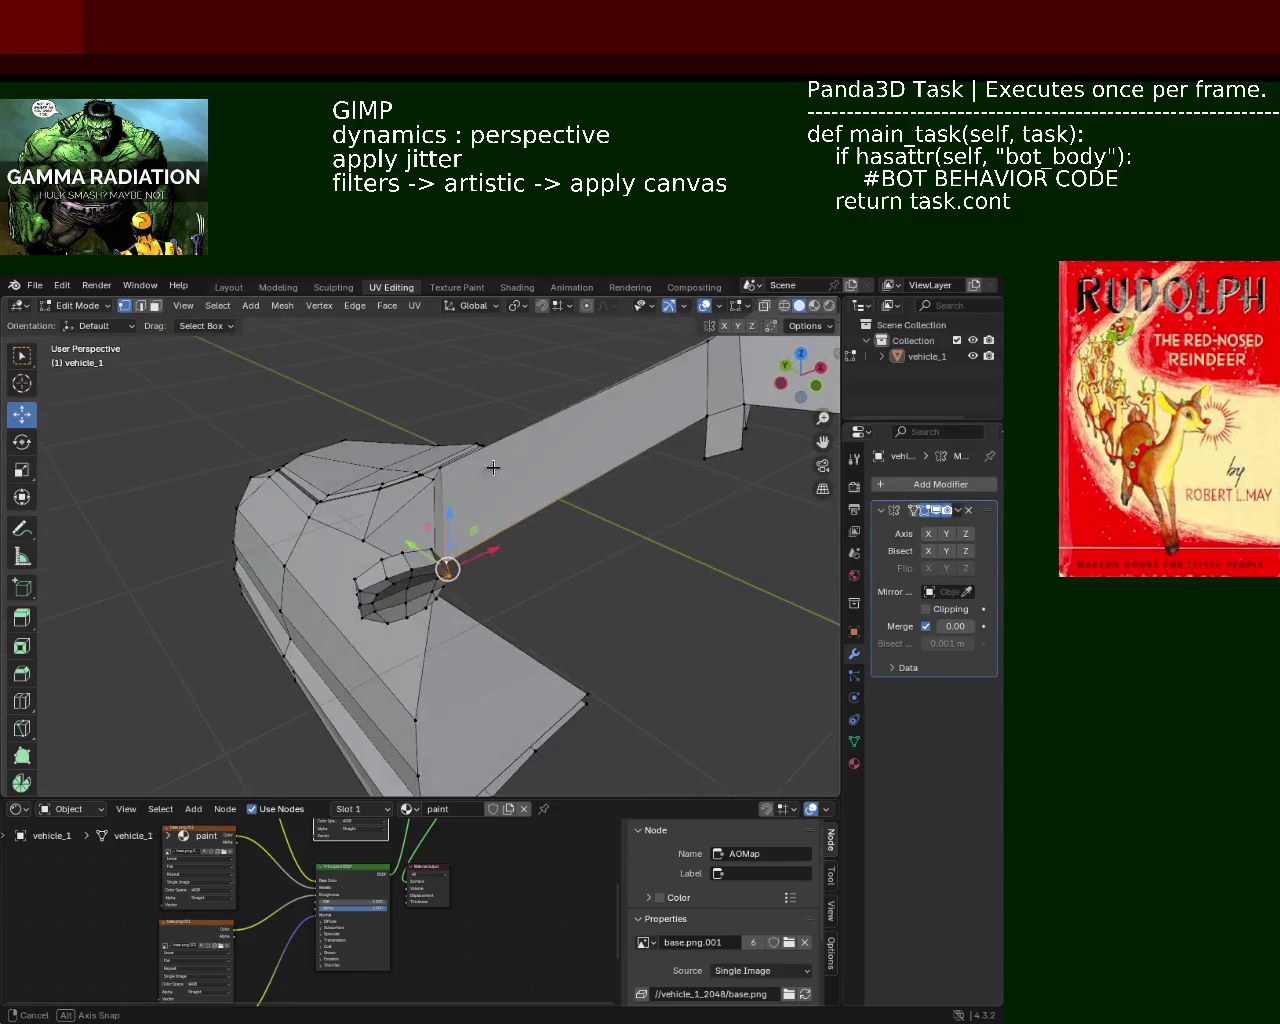
ctrl+click(705, 457)
mouse_move(700, 460)
middle_down()
mouse_move(651, 437)
mouse_move(506, 466)
mouse_move(465, 409)
mouse_move(318, 404)
mouse_move(443, 394)
mouse_move(447, 431)
mouse_move(432, 441)
middle_up()
scroll(443, 394, up, 3)
Extrude a new vertex from the lower body and fill a face up to the beam end.
click(386, 637)
key(e)
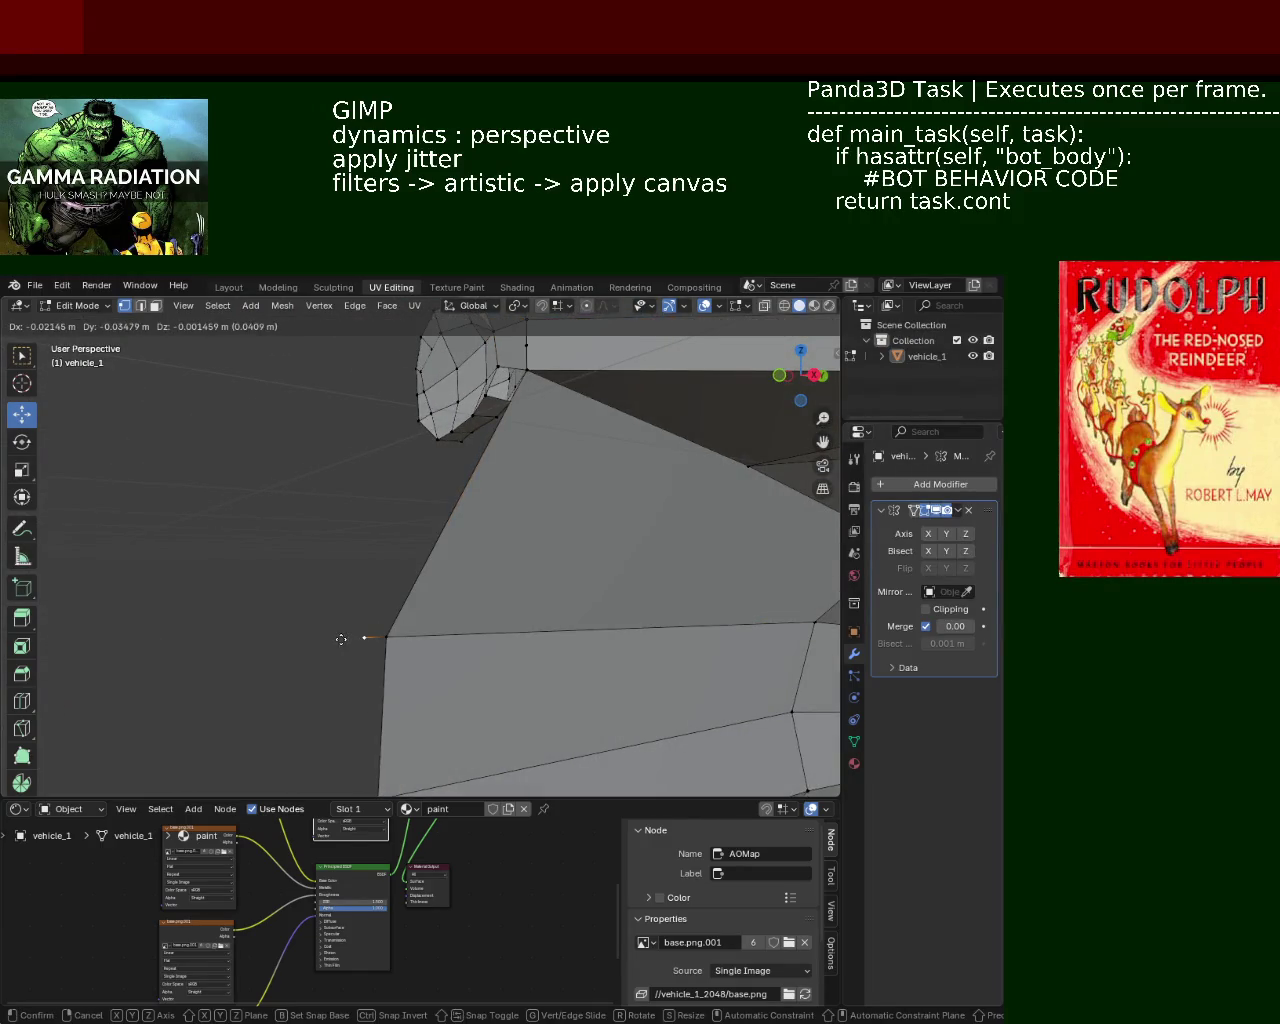
click(355, 637)
shift+click(522, 367)
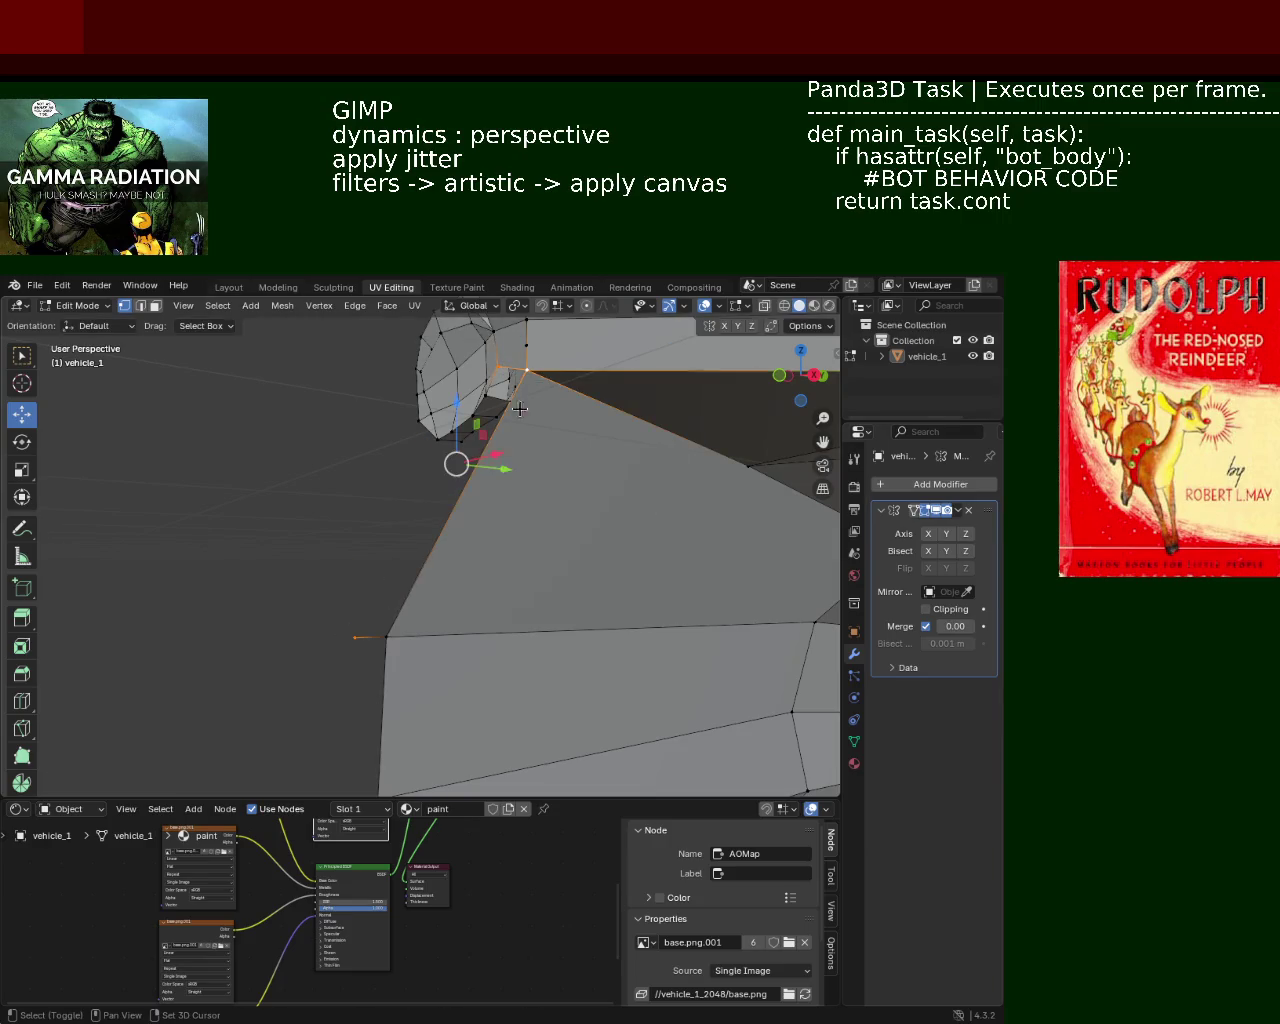
key(f)
middle_drag(433, 467, 396, 375)
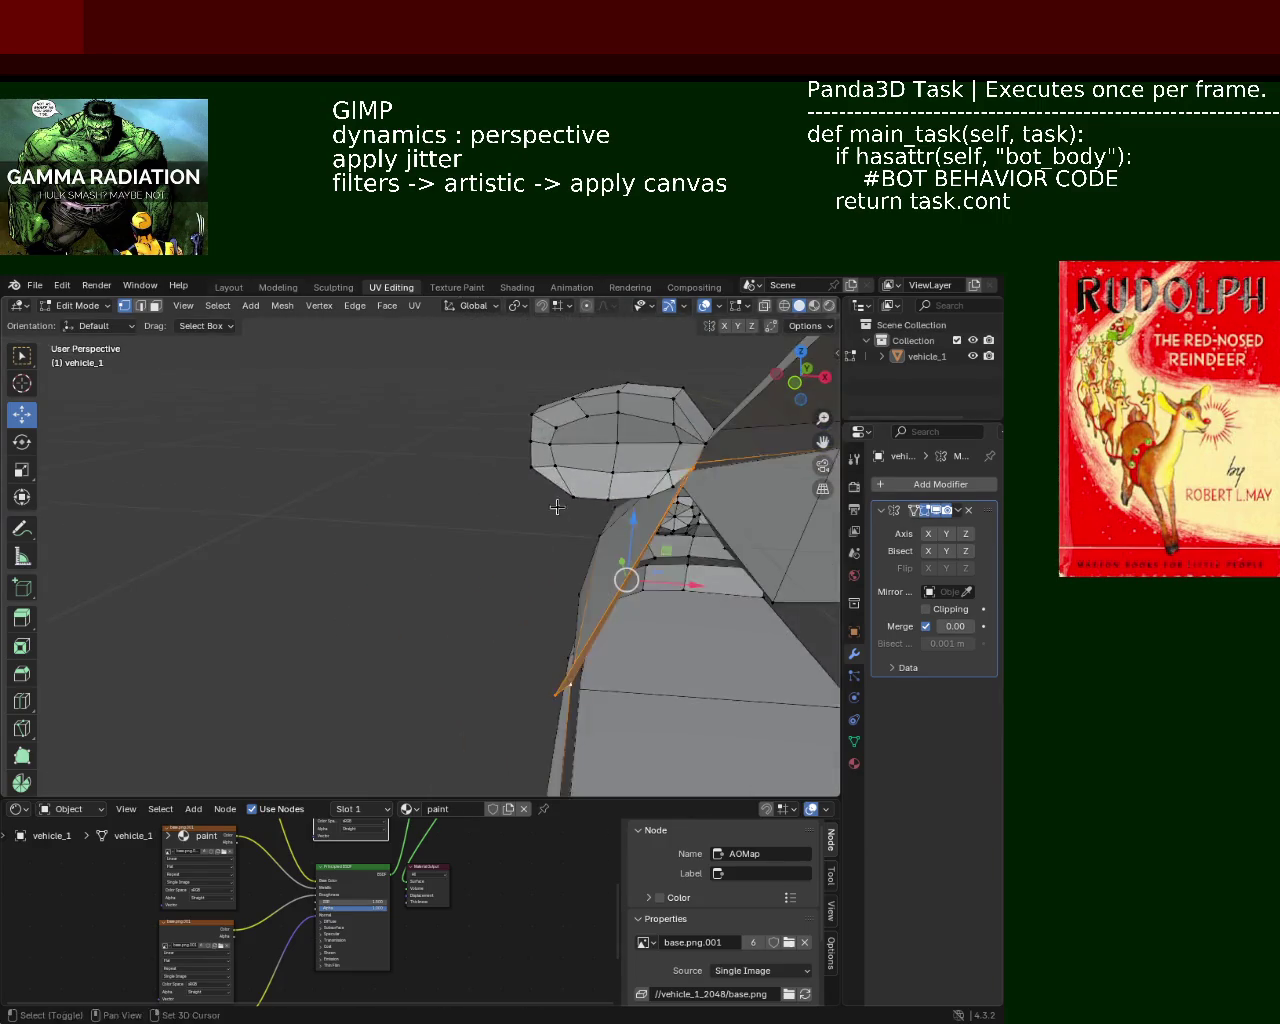
key(x)
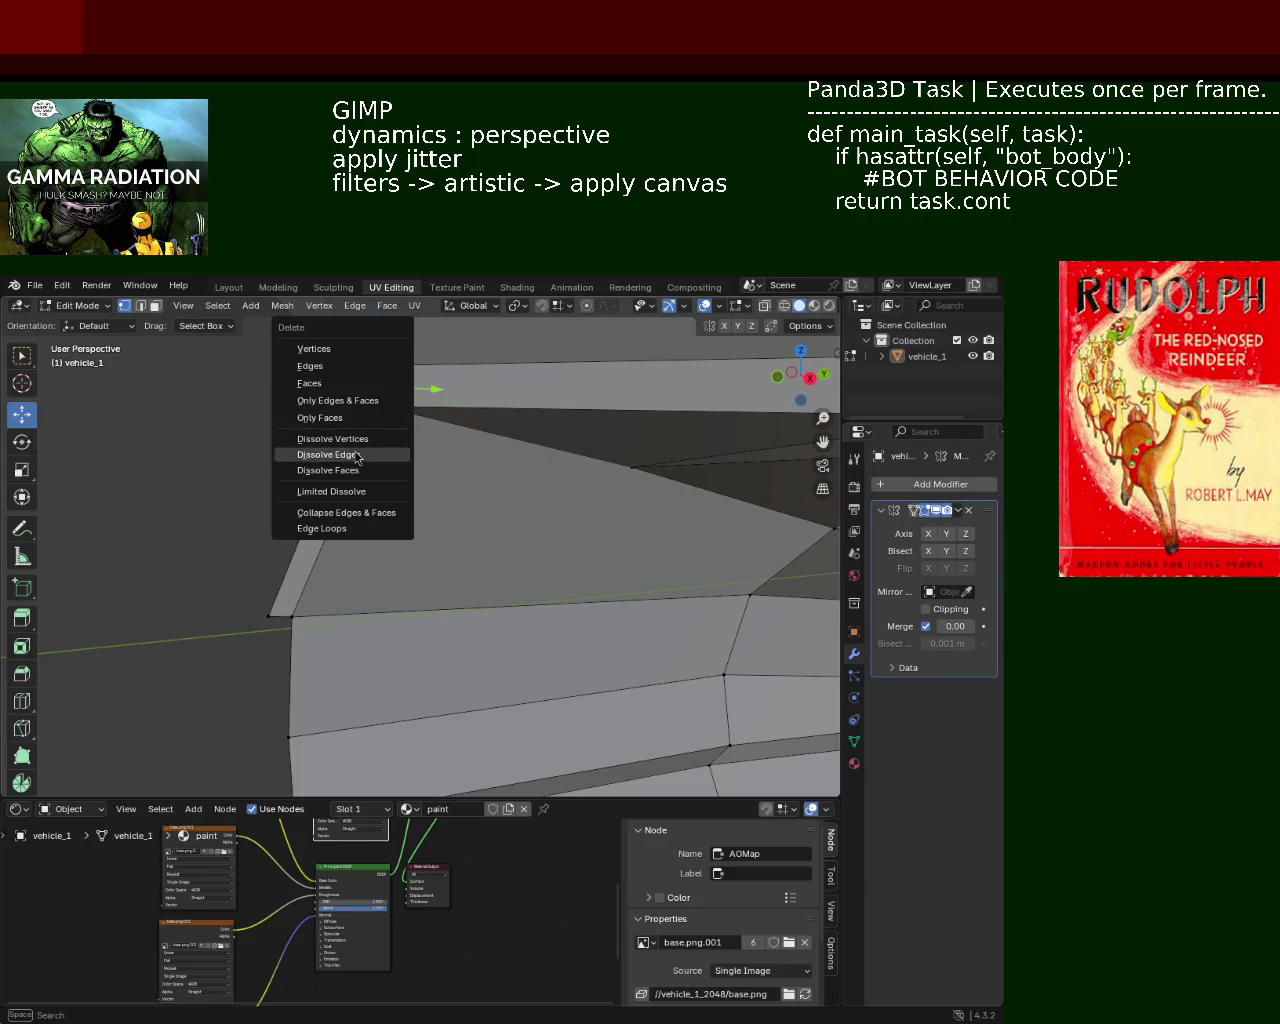
Dissolve the extra edges where the pillar meets the body.
click(332, 454)
key(x)
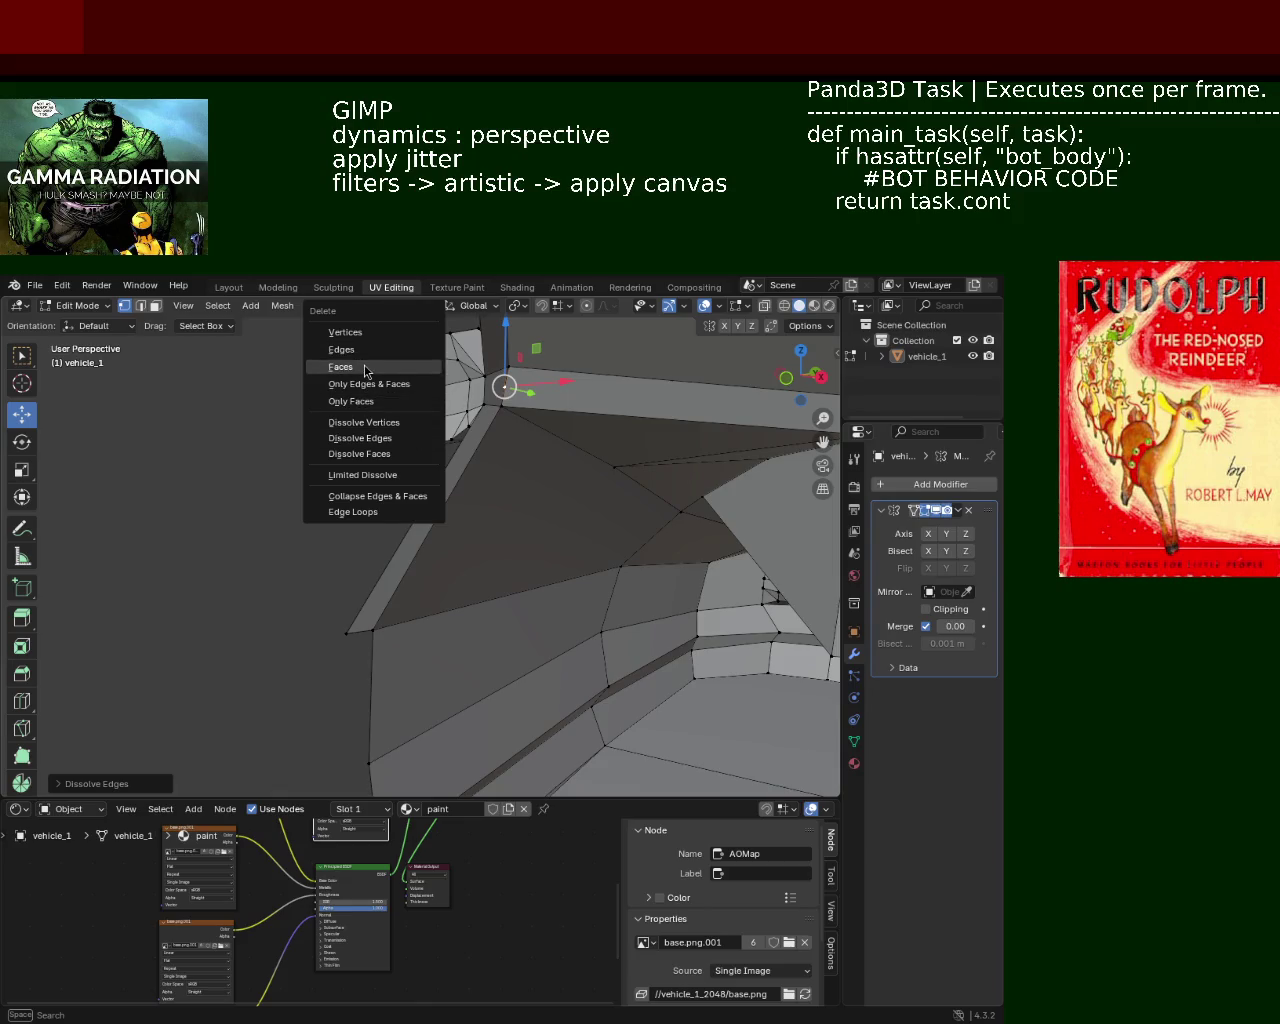
click(345, 332)
mouse_move(345, 332)
middle_down()
mouse_move(492, 403)
mouse_move(153, 327)
middle_up()
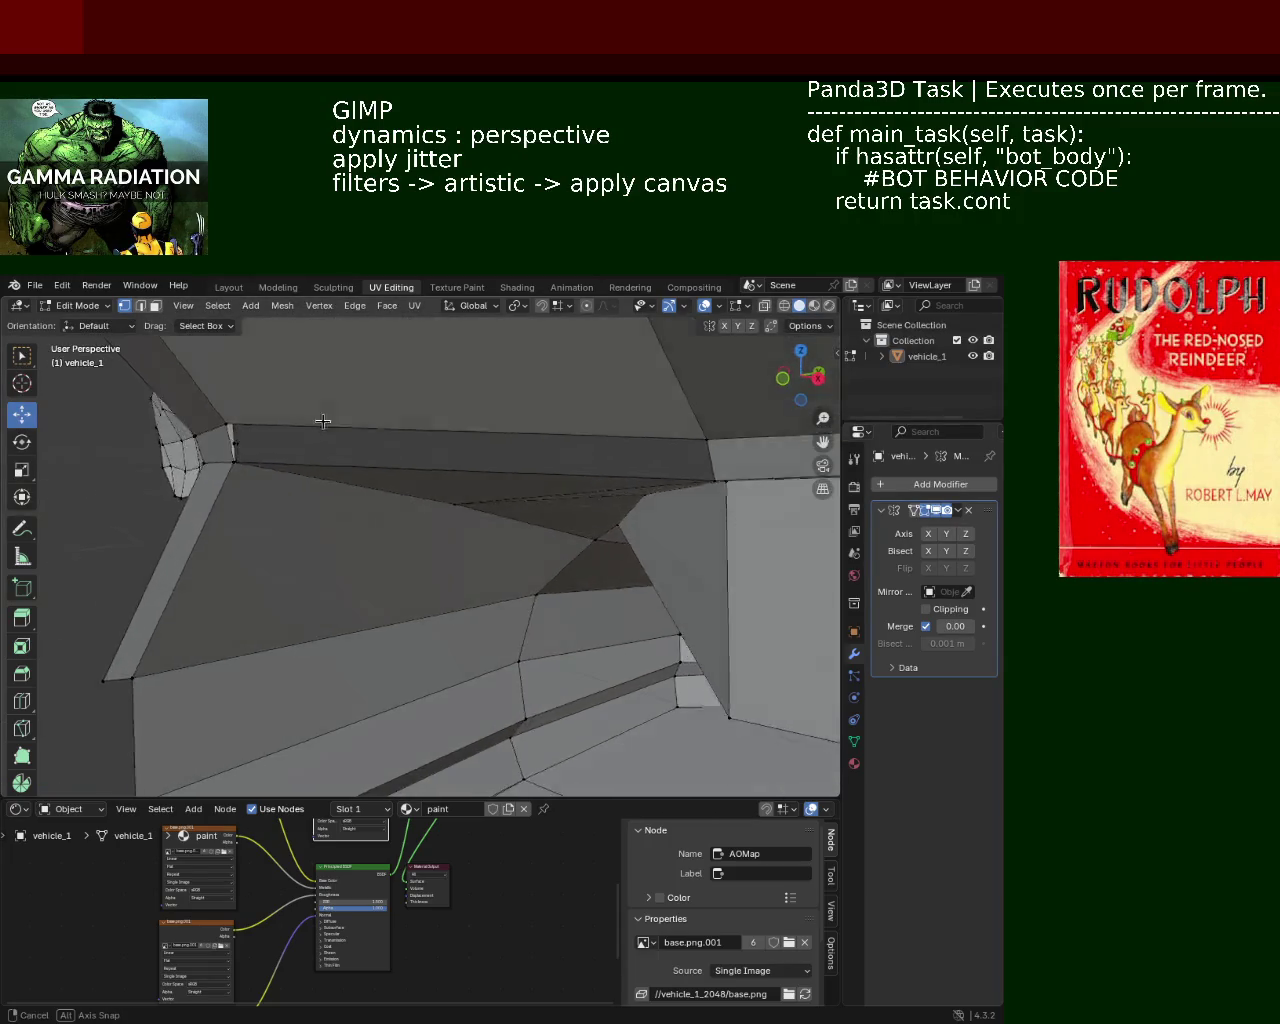
Select the long face's edges and then the face itself to check the clean result.
shift+click(236, 394)
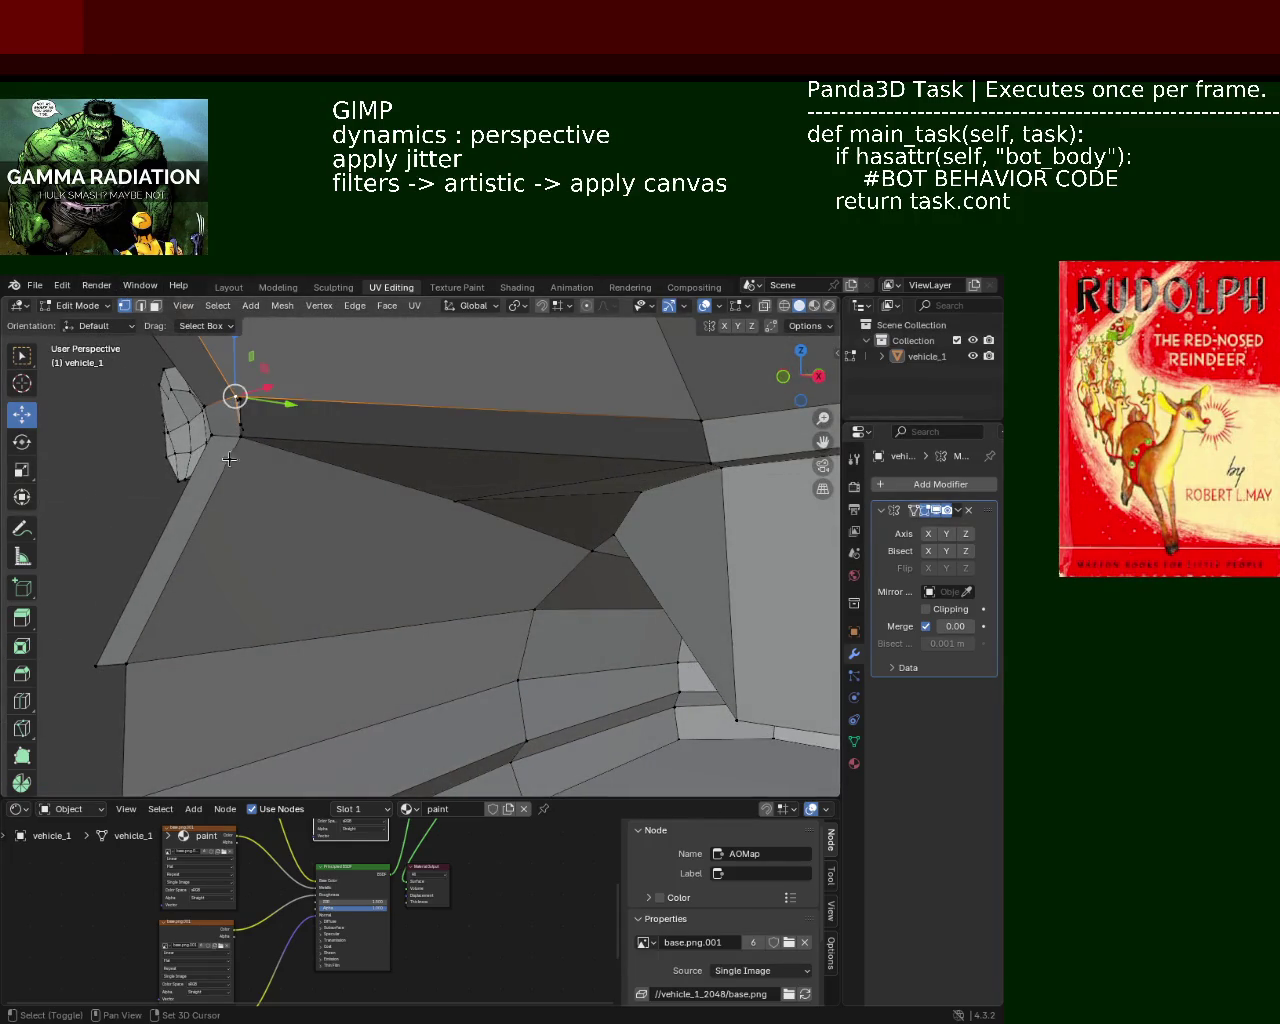
shift+click(594, 457)
shift+click(718, 466)
shift+click(706, 428)
click(706, 428)
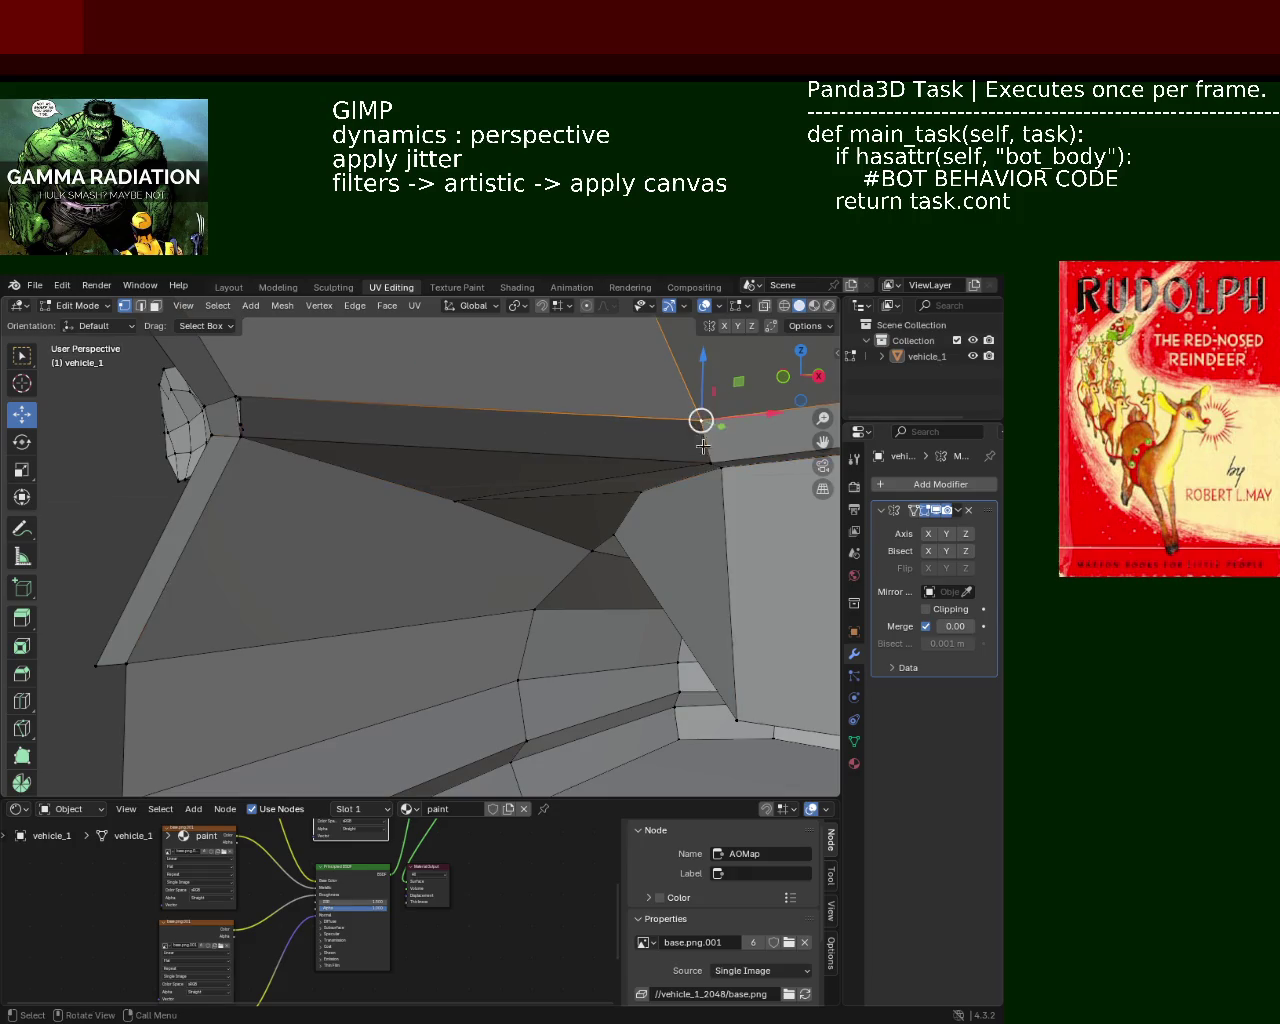
shift+click(236, 394)
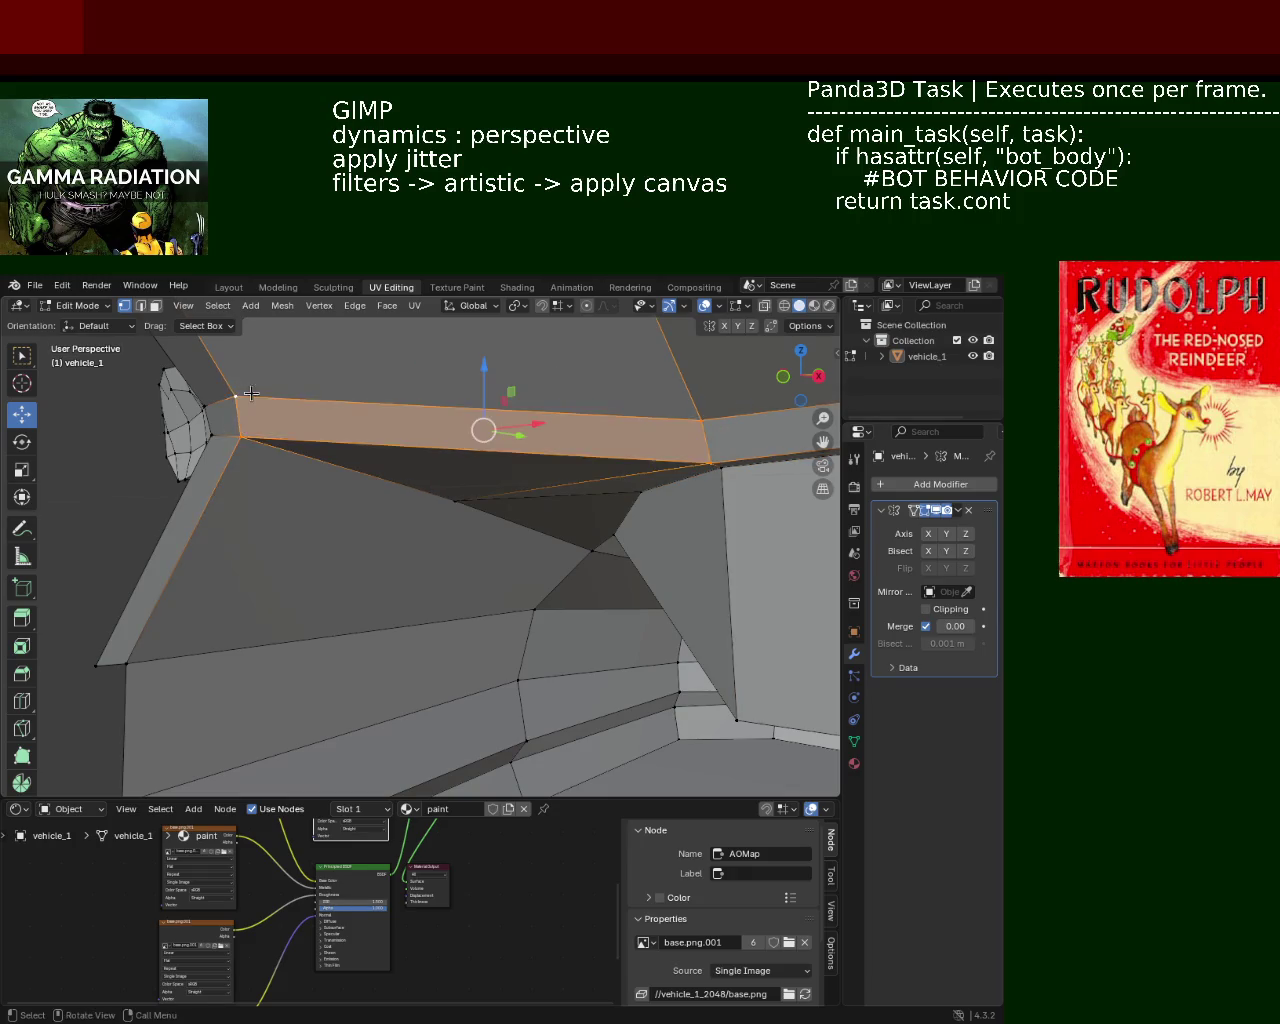
mouse_move(236, 394)
middle_down()
mouse_move(410, 496)
mouse_move(457, 491)
mouse_move(480, 571)
mouse_move(451, 506)
mouse_move(443, 514)
mouse_move(586, 514)
mouse_move(567, 505)
mouse_move(551, 434)
mouse_move(423, 503)
mouse_move(414, 417)
mouse_move(367, 378)
middle_up()
Lower the rear panel's corner vertex along Z, then extrude it downward twice along Z.
click(401, 377)
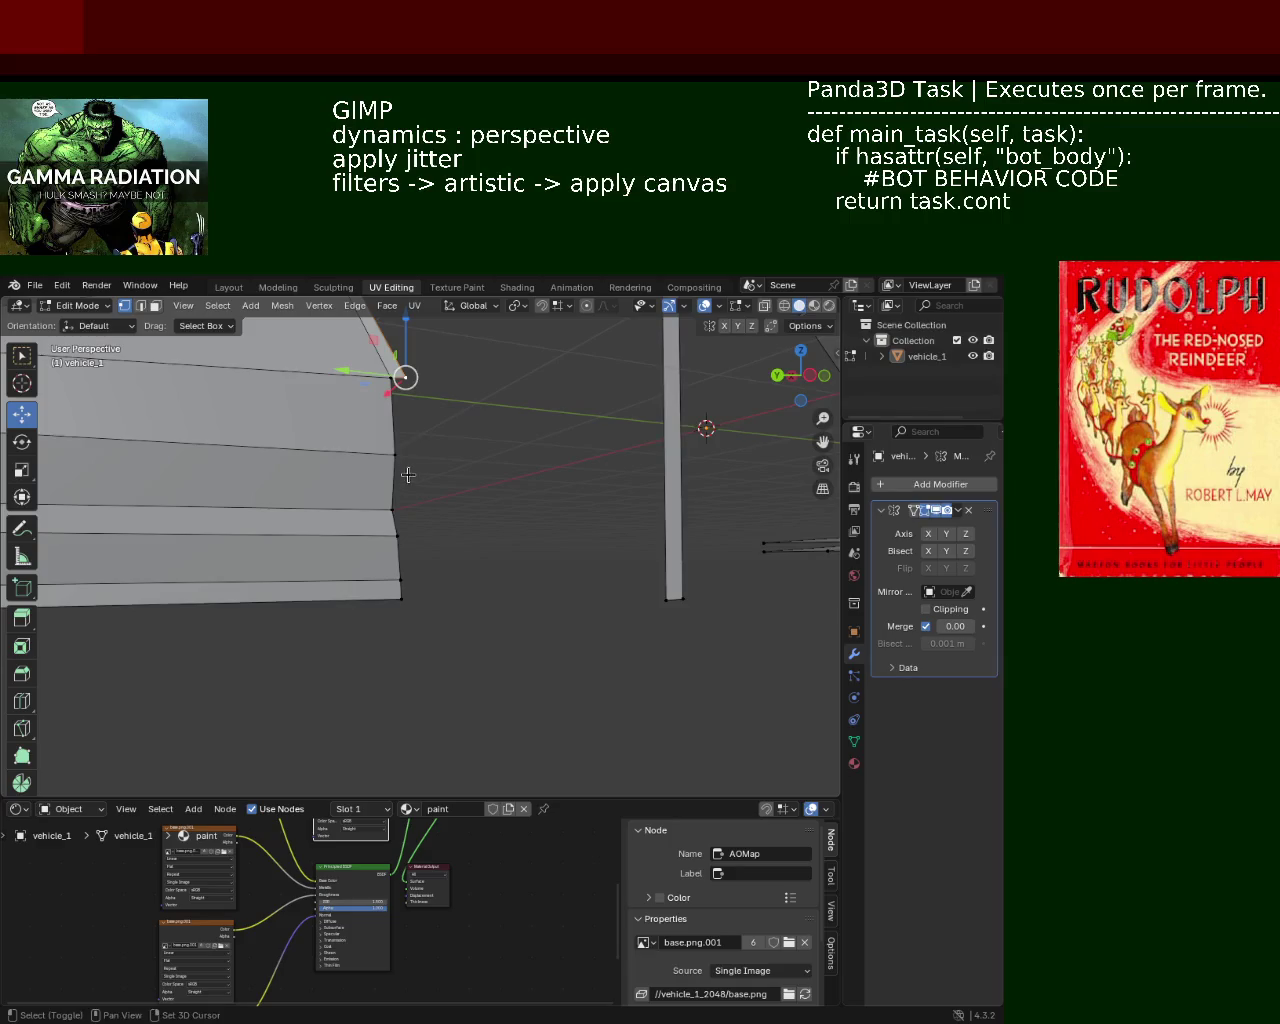
key(g)
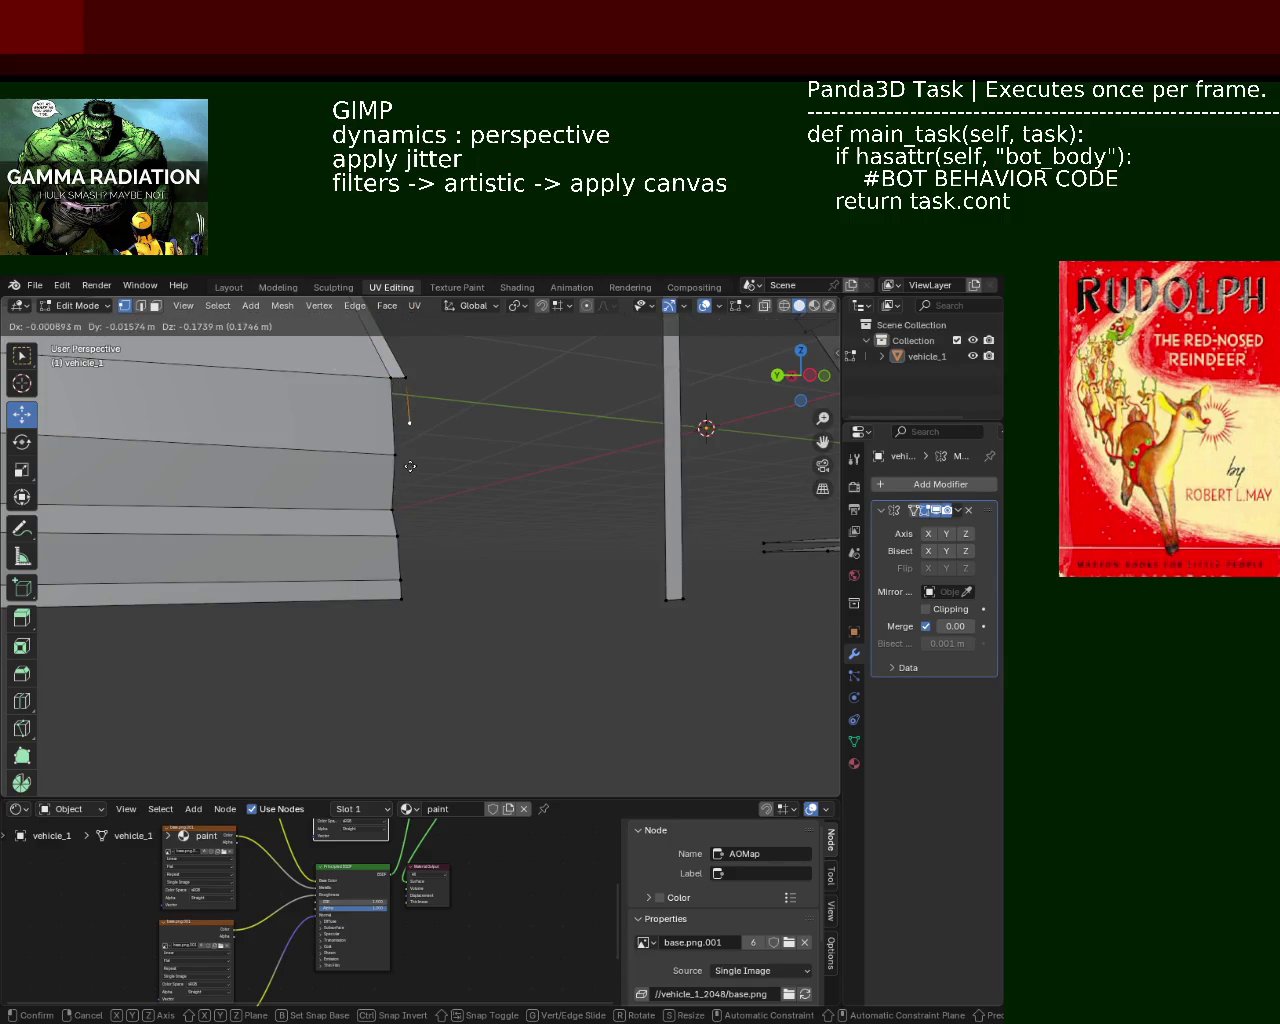
key(z)
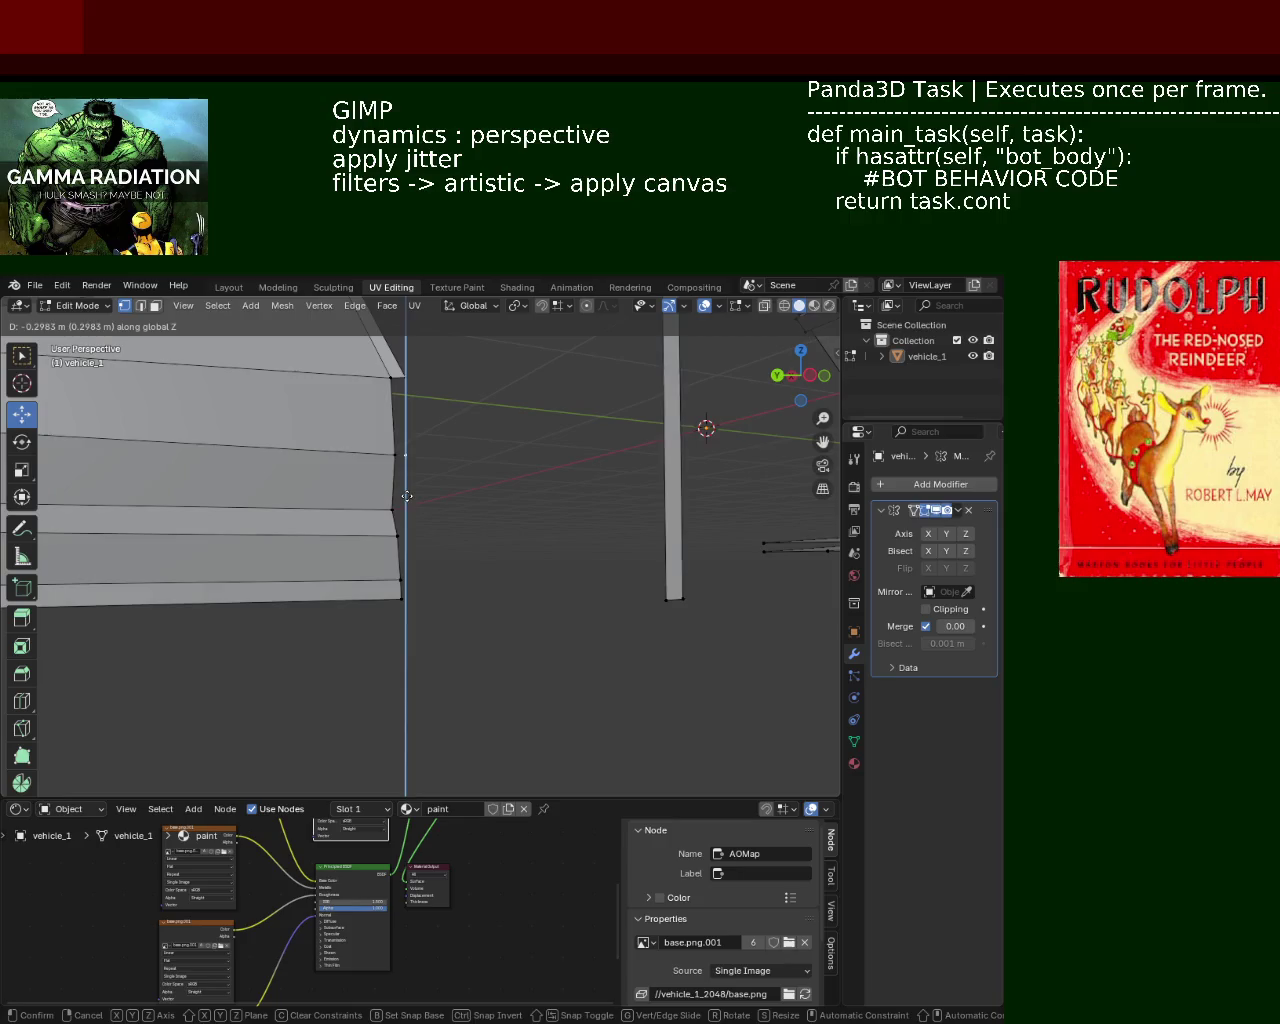
click(407, 496)
key(e)
key(z)
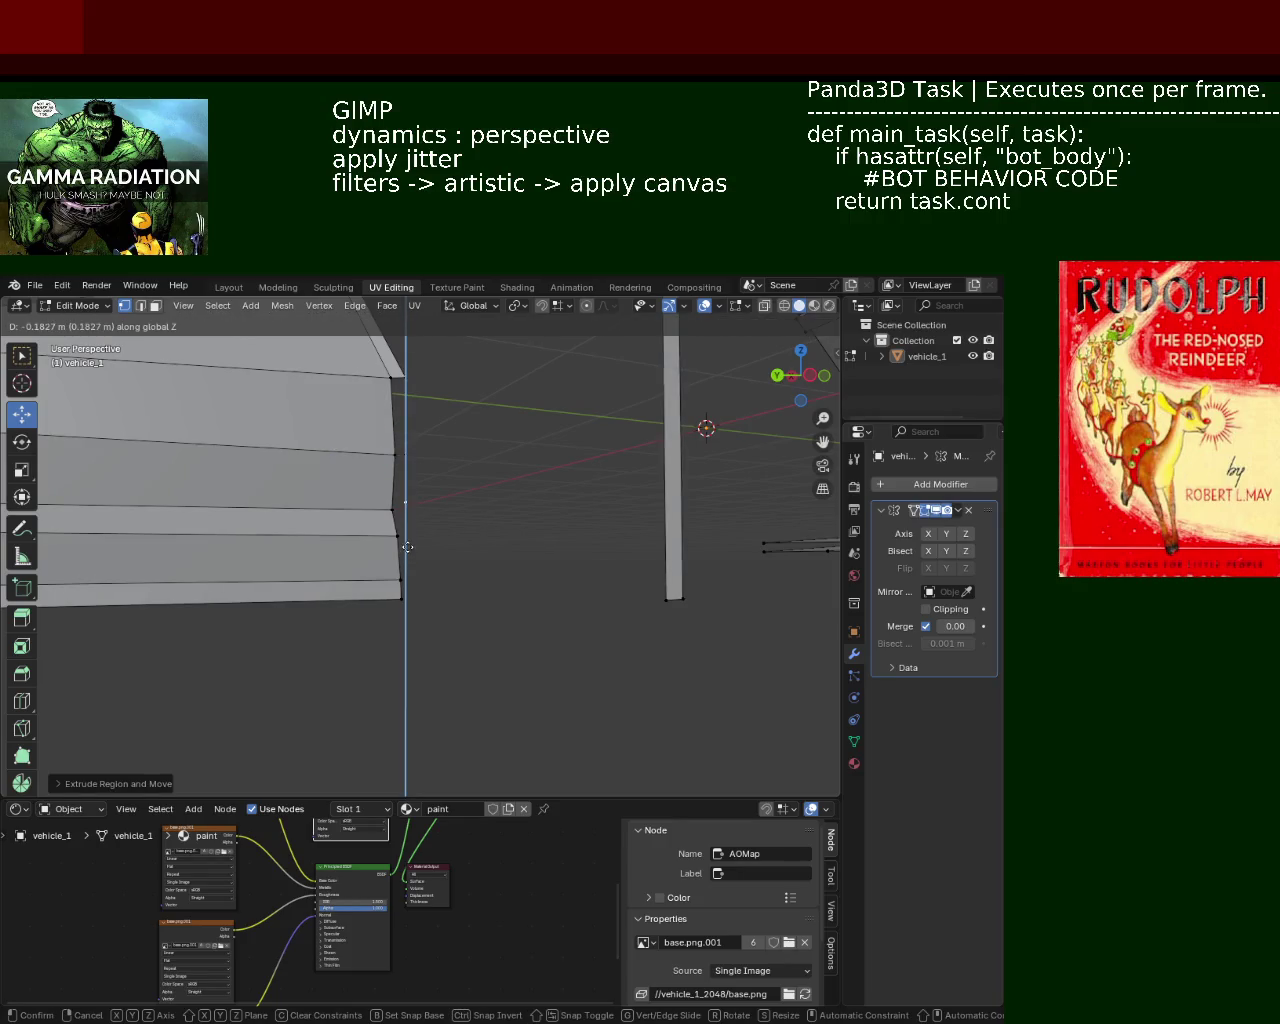
click(407, 537)
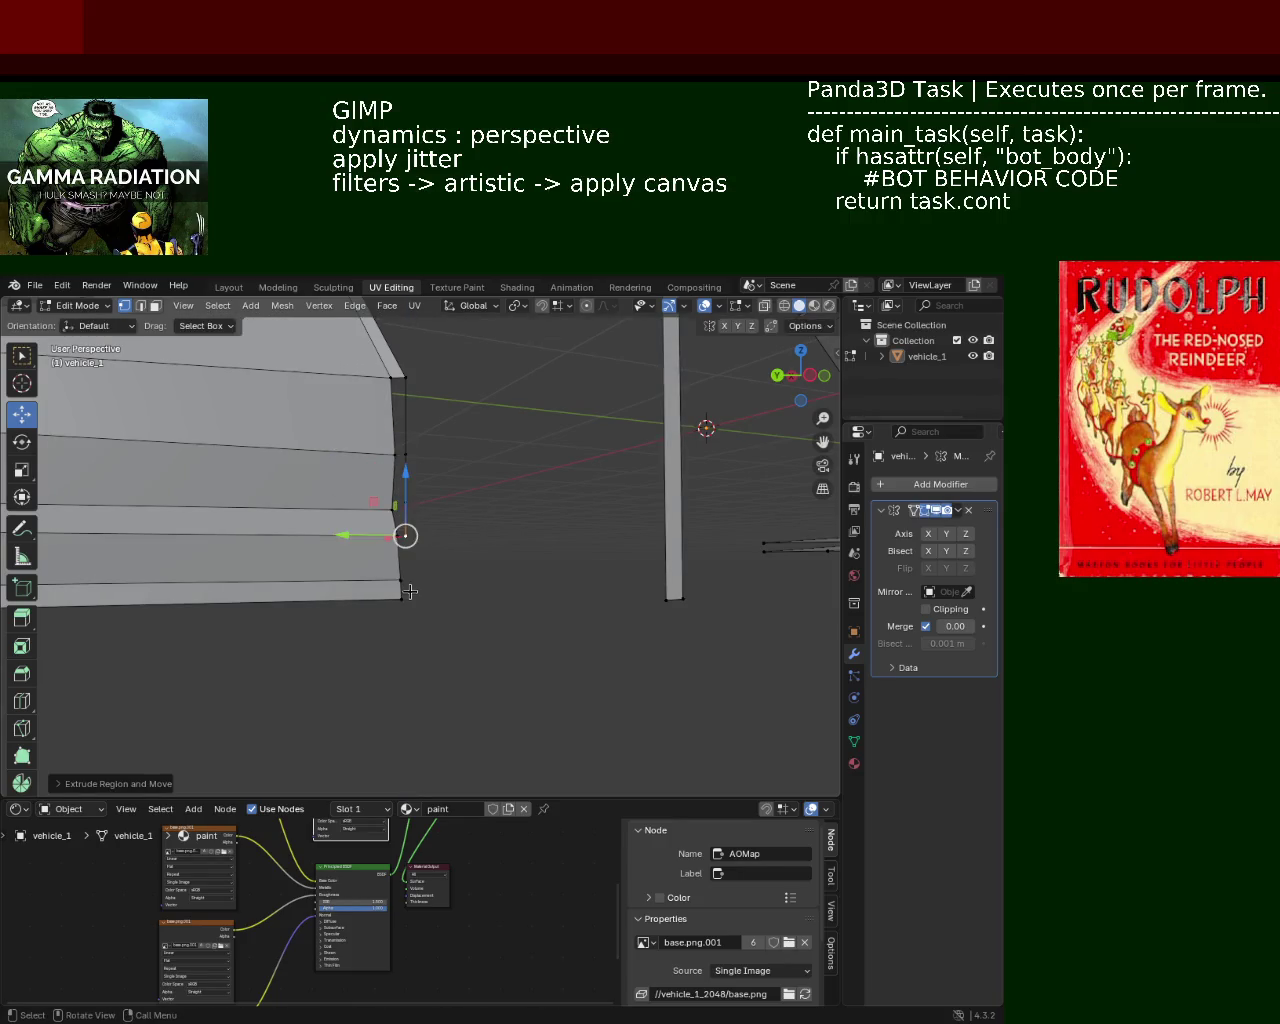
key(e)
key(z)
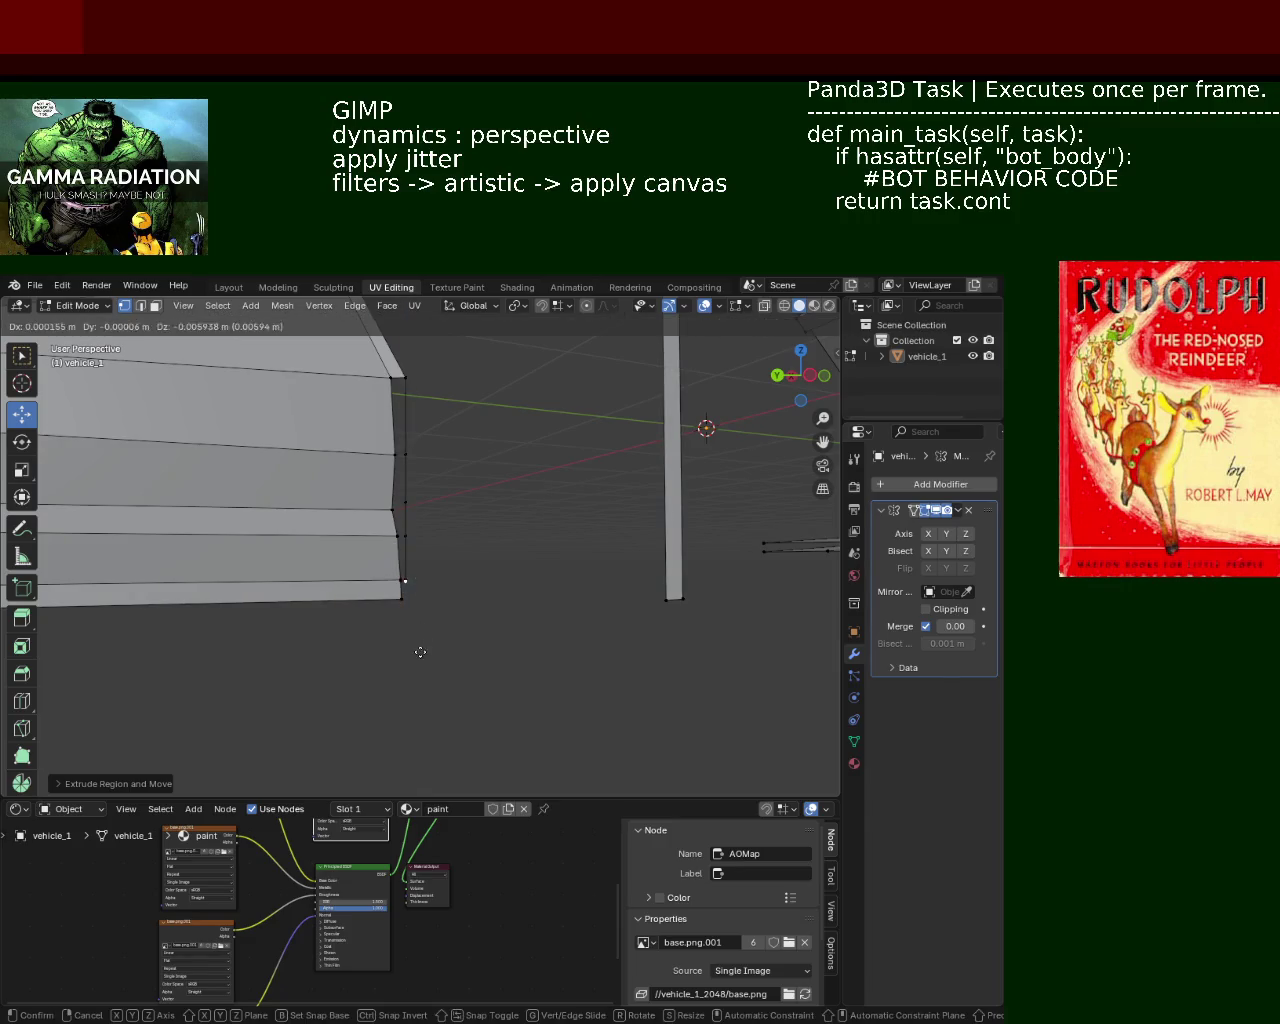
click(420, 666)
Lower the upper rear-side edge along Z and select the narrow face strips at the rear edge.
middle_drag(377, 563, 283, 567)
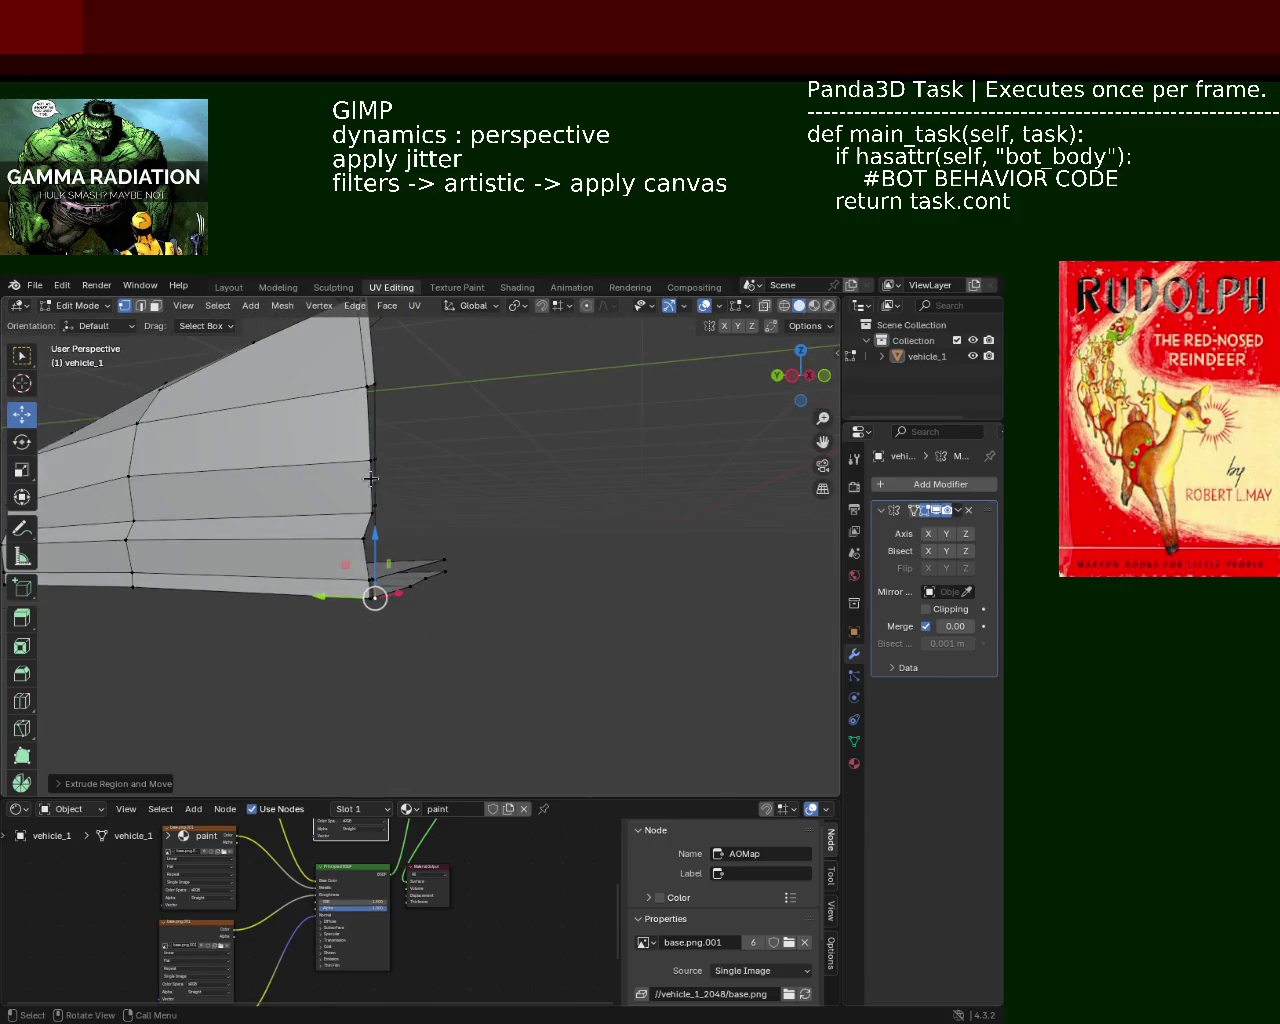
ctrl+middle_drag(414, 377, 397, 571)
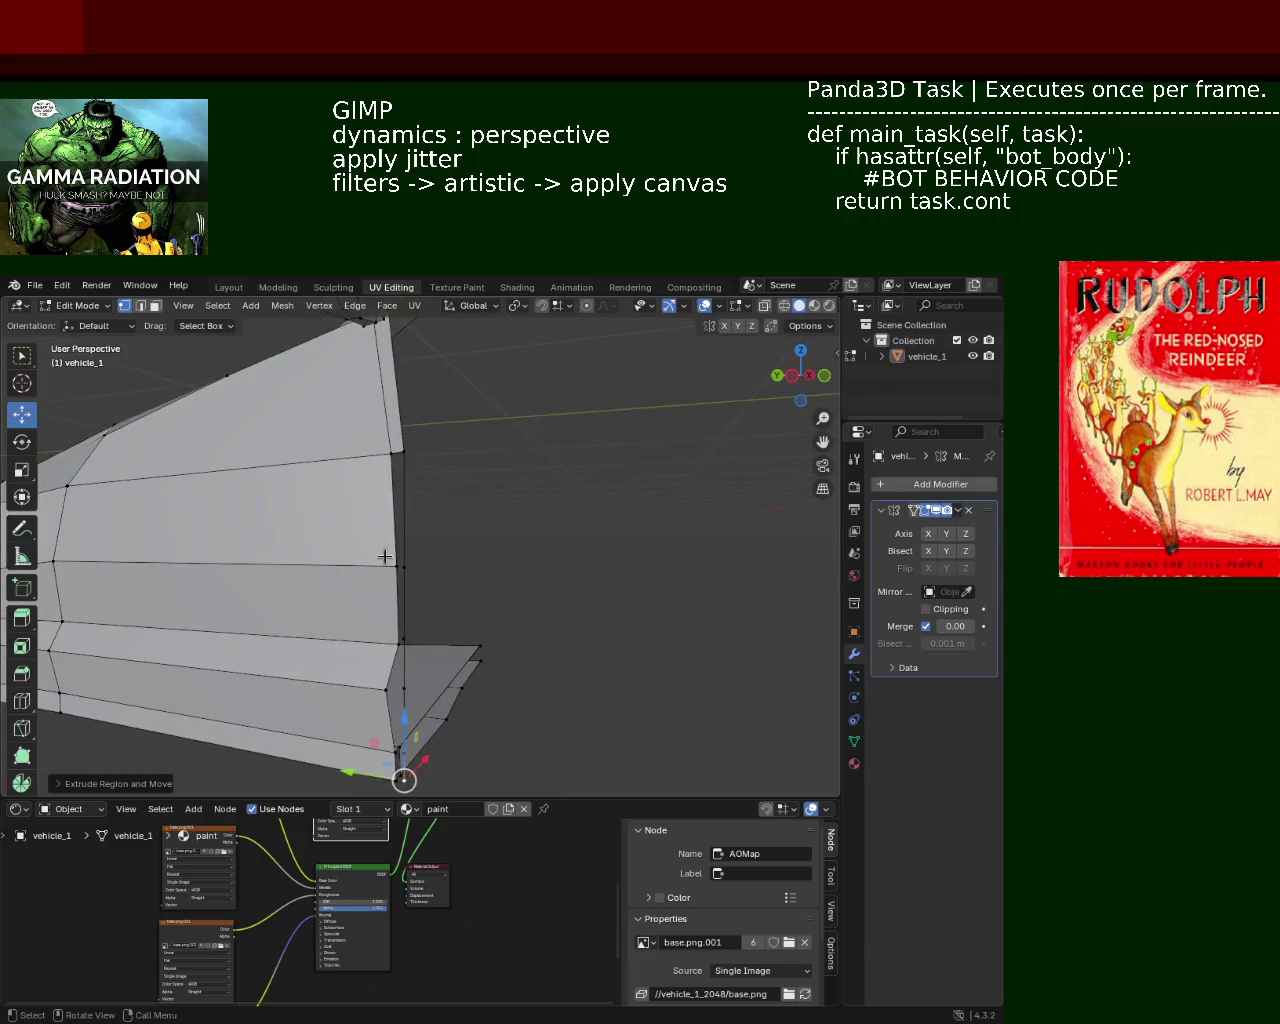
drag(409, 566, 401, 566)
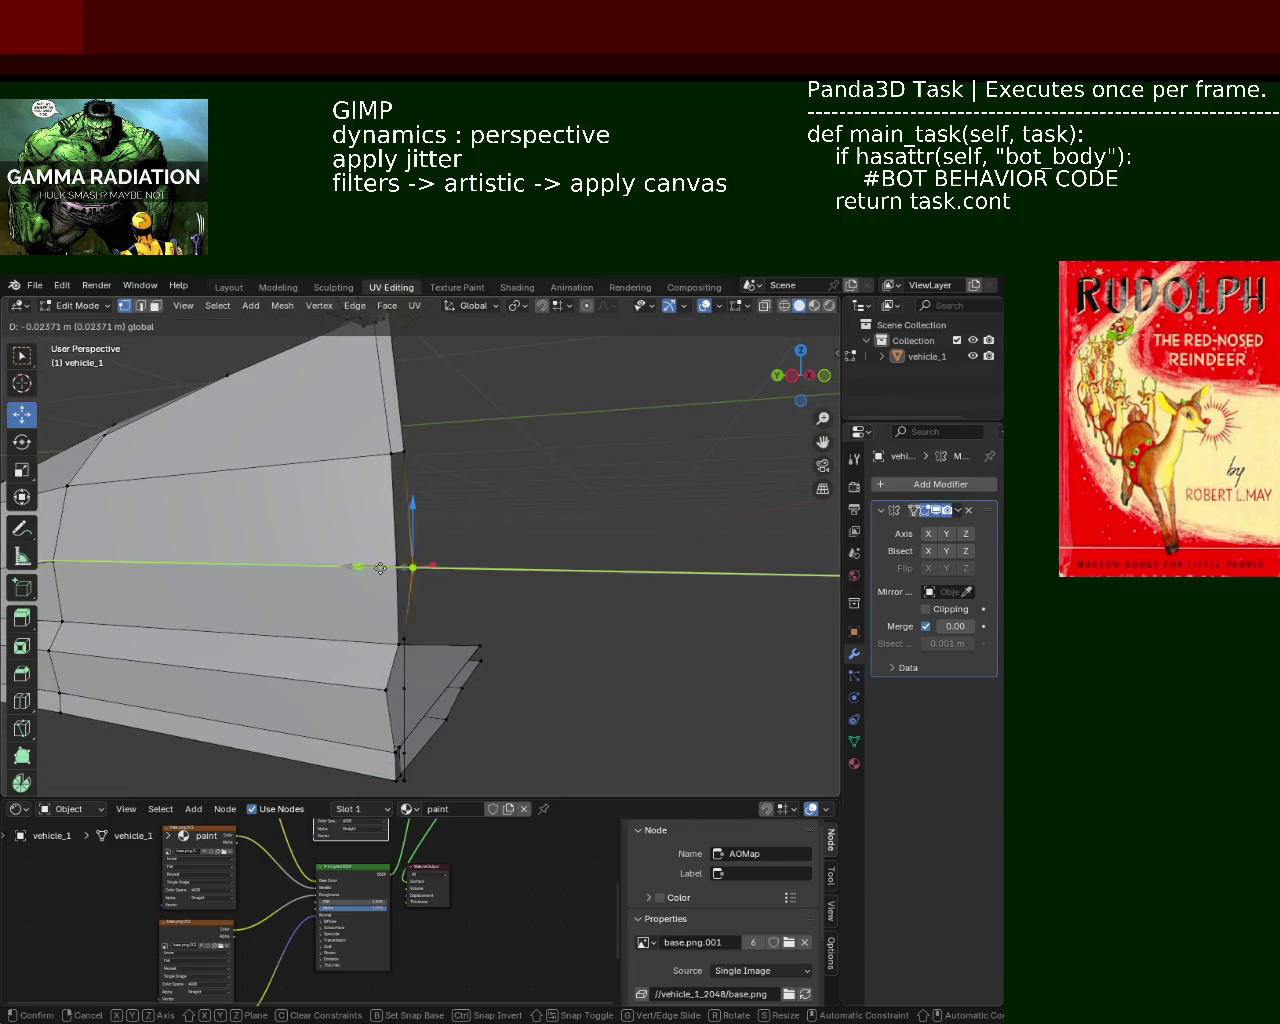
shift+click(395, 431)
mouse_move(396, 432)
middle_down()
mouse_move(404, 552)
mouse_move(450, 560)
middle_up()
drag(452, 530, 457, 515)
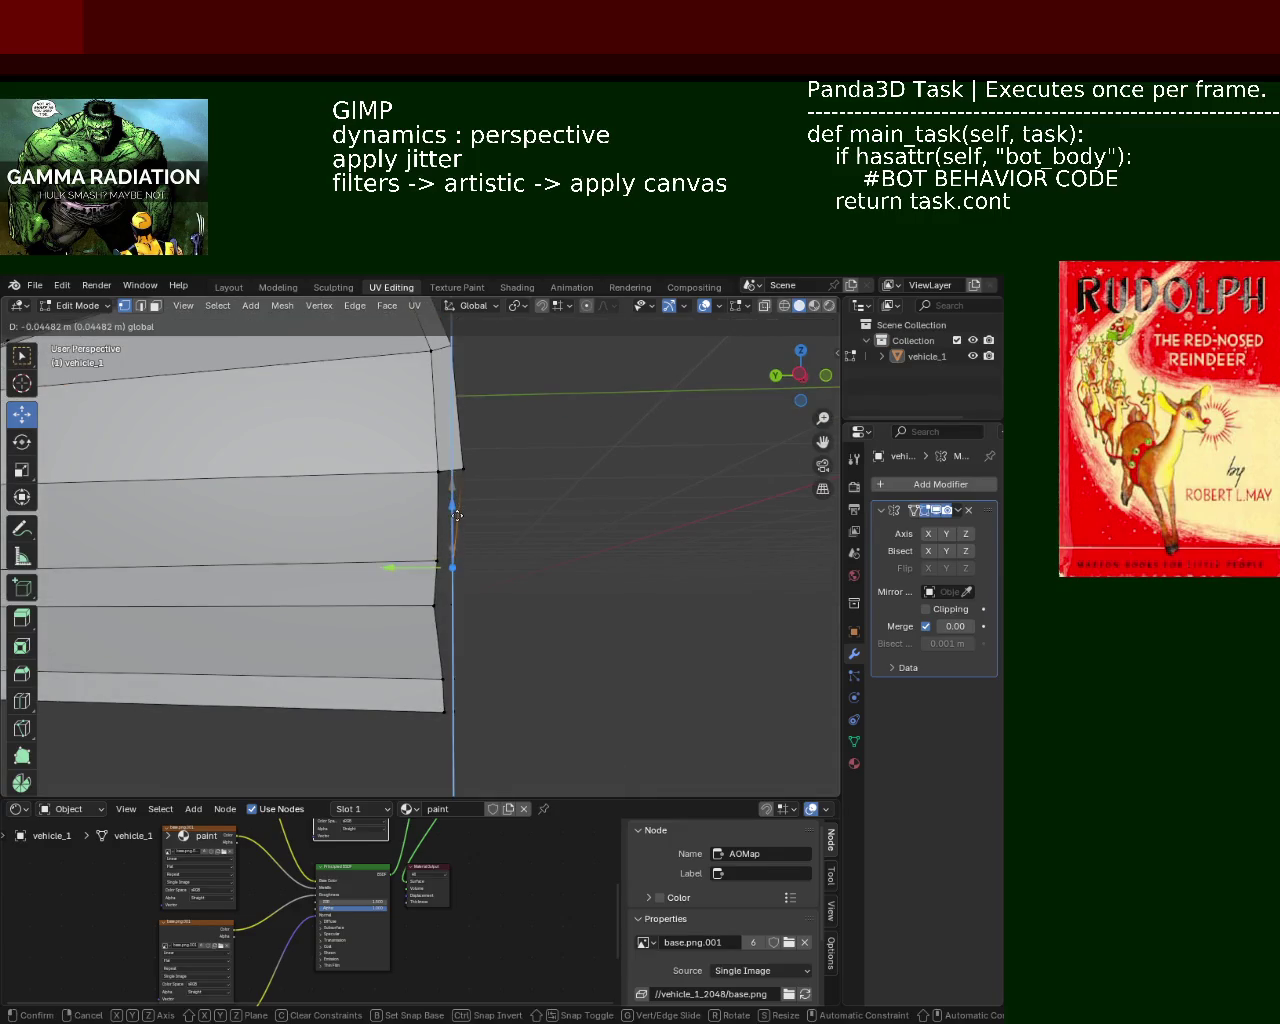
click(457, 515)
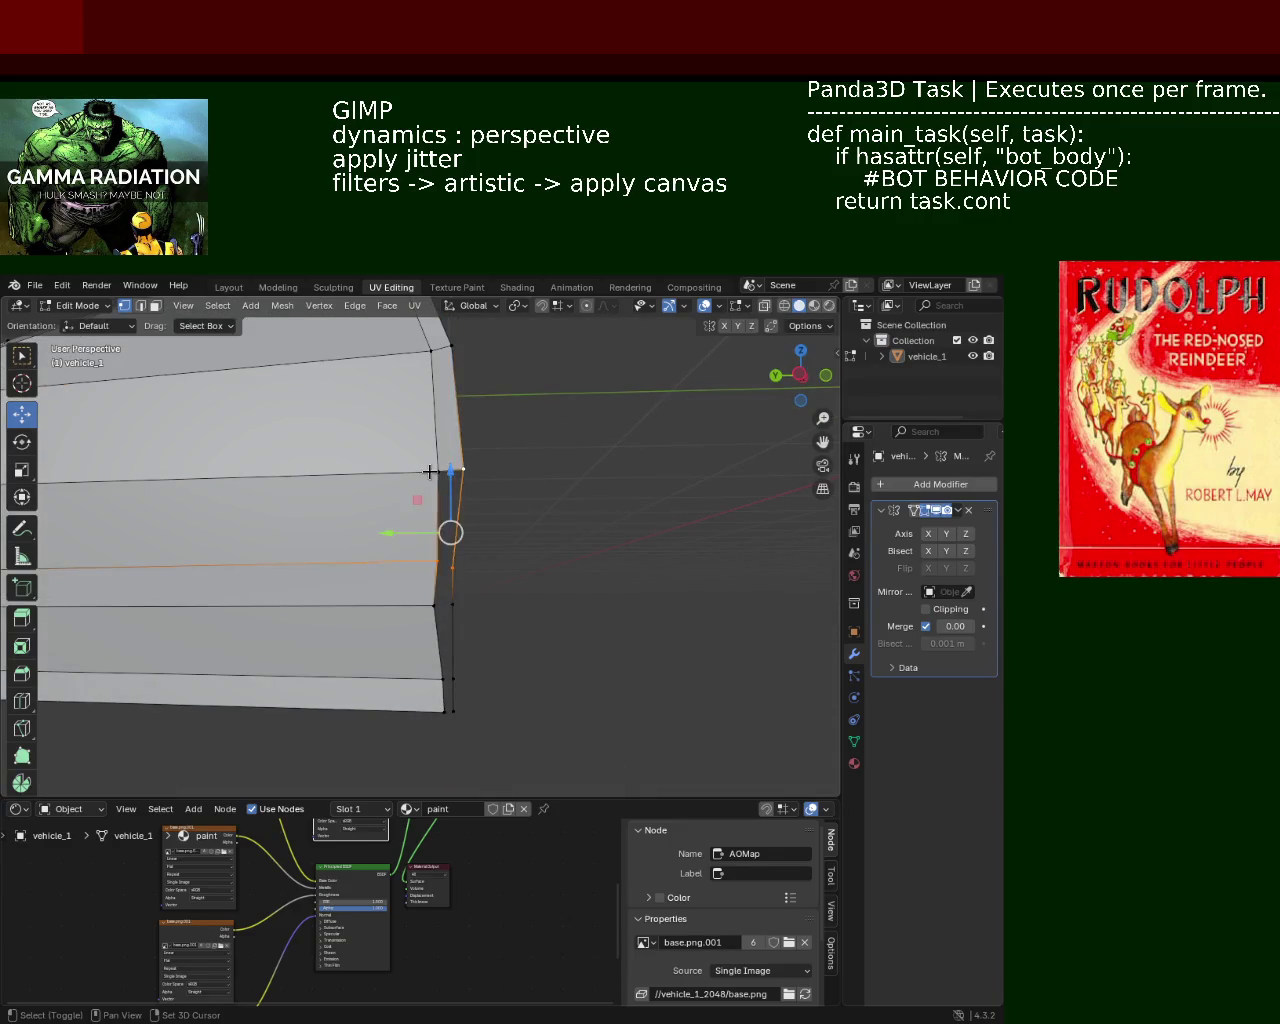
click(447, 540)
mouse_move(446, 540)
middle_down()
mouse_move(338, 480)
mouse_move(394, 517)
middle_up()
click(400, 575)
Raise the selected rear-corner vertex and adjust its height along Z.
drag(402, 535, 432, 540)
middle_drag(432, 540, 458, 563)
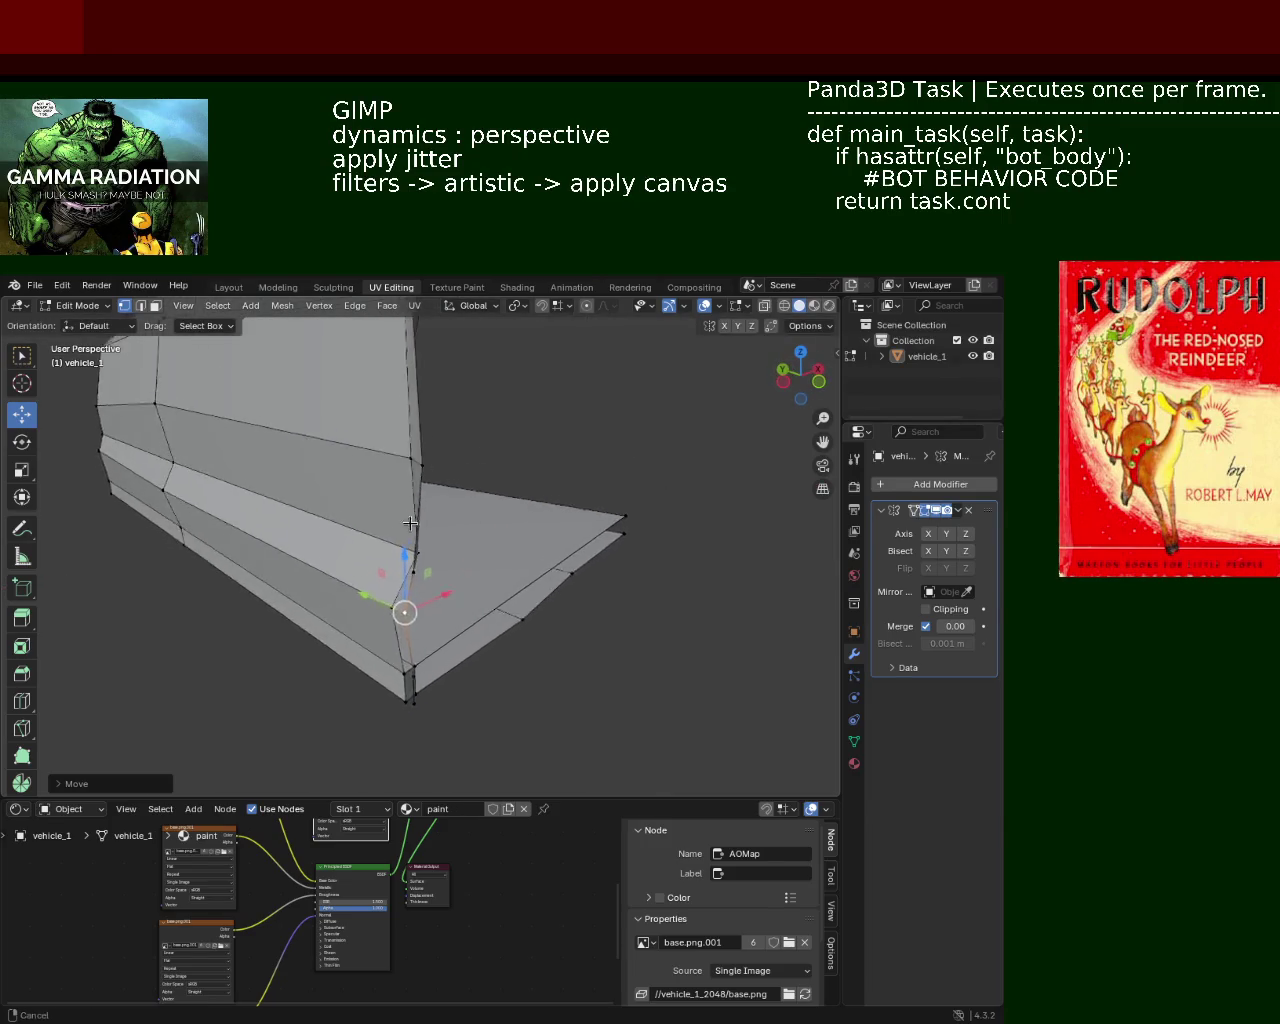
mouse_move(467, 520)
mouse_down()
mouse_move(470, 501)
mouse_move(499, 530)
mouse_up()
click(500, 529)
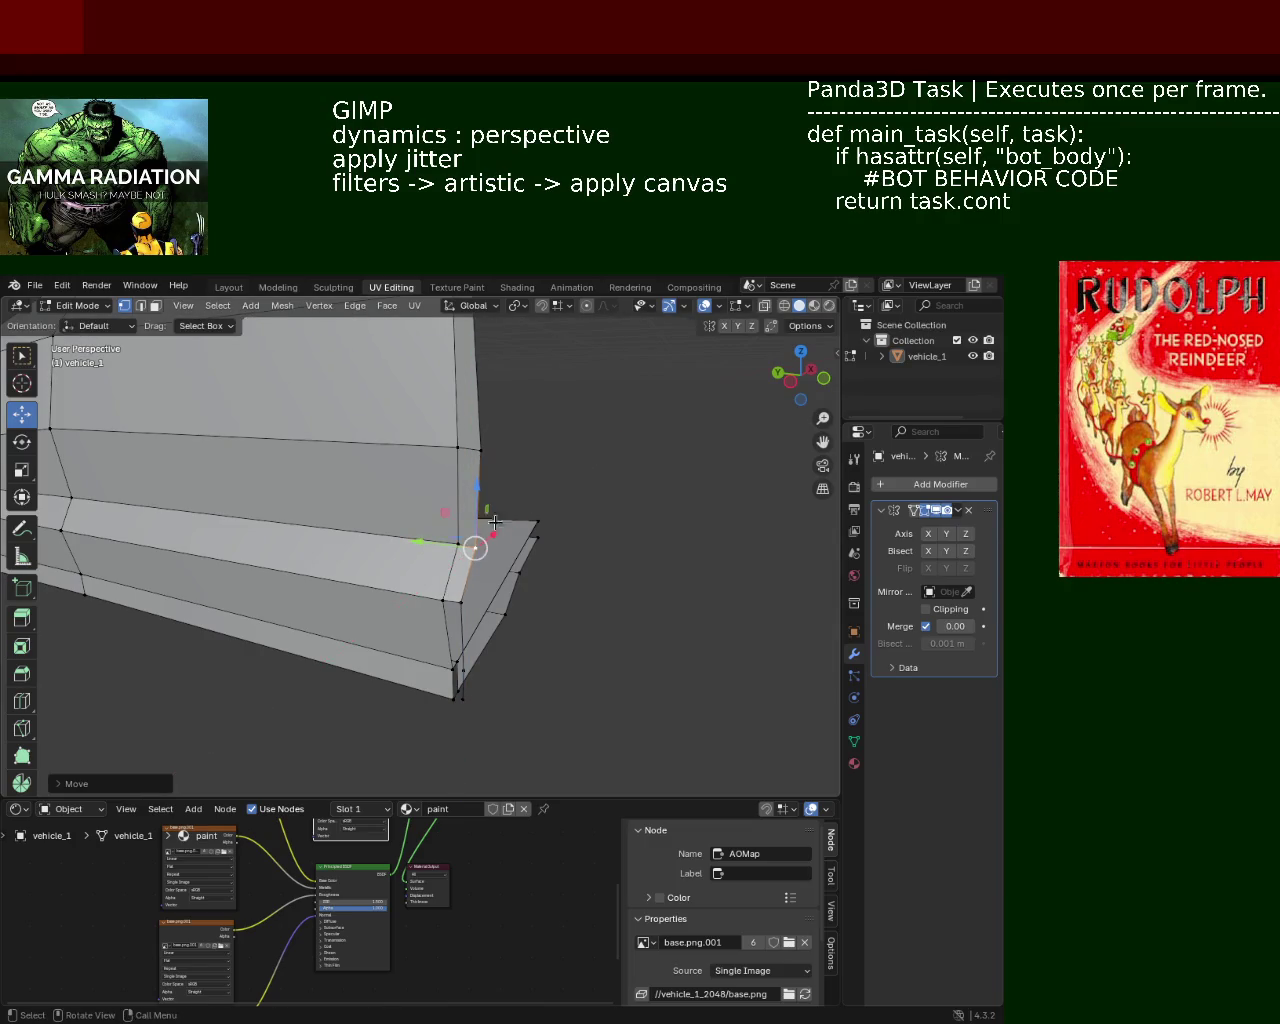
middle_drag(500, 529, 434, 505)
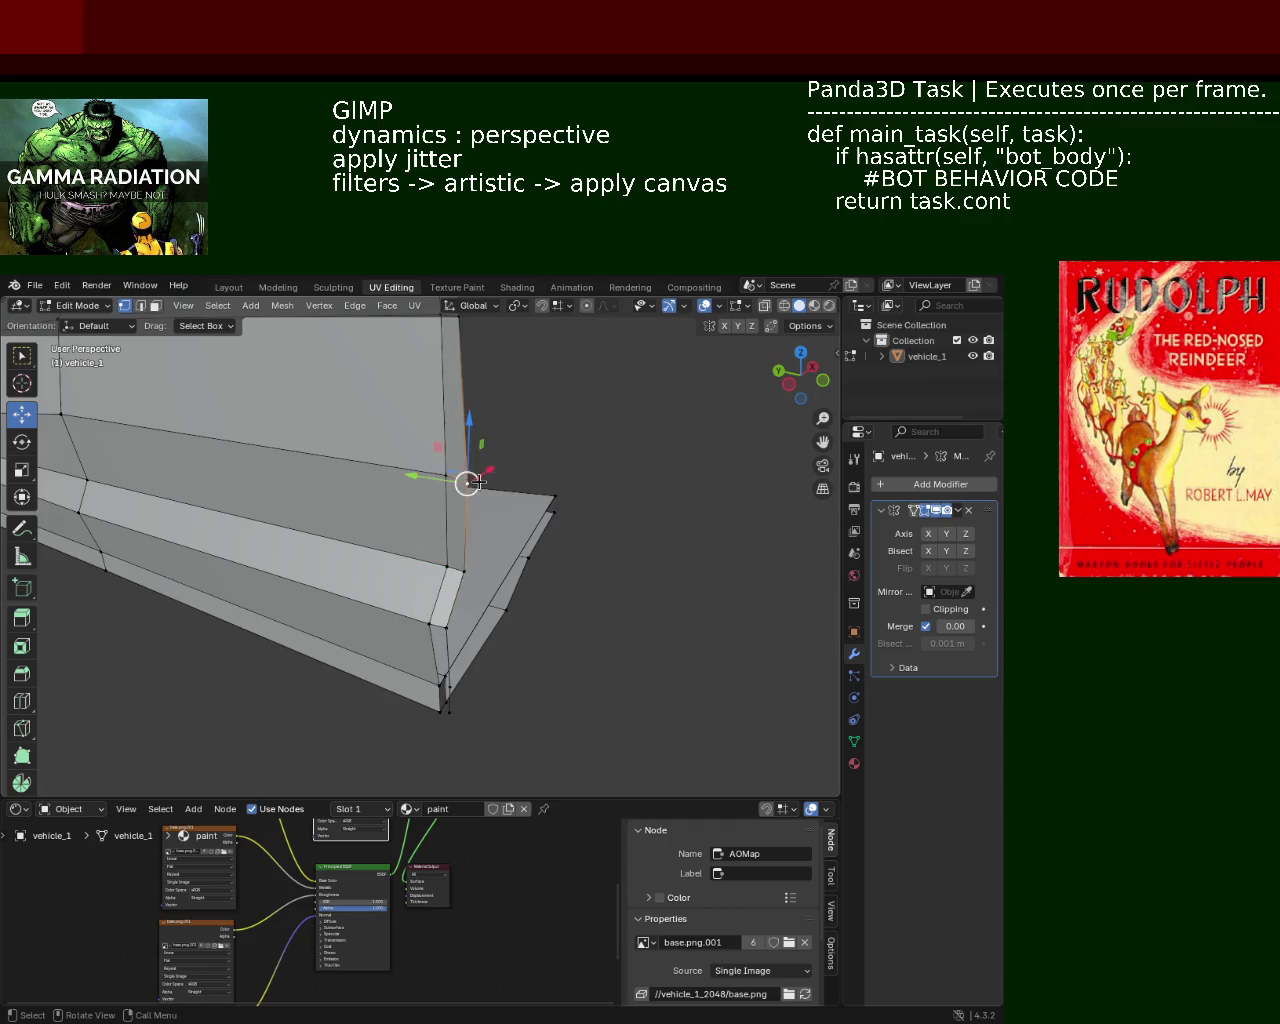
mouse_move(470, 478)
middle_down()
mouse_move(428, 485)
mouse_move(528, 457)
mouse_move(501, 538)
middle_up()
key(g)
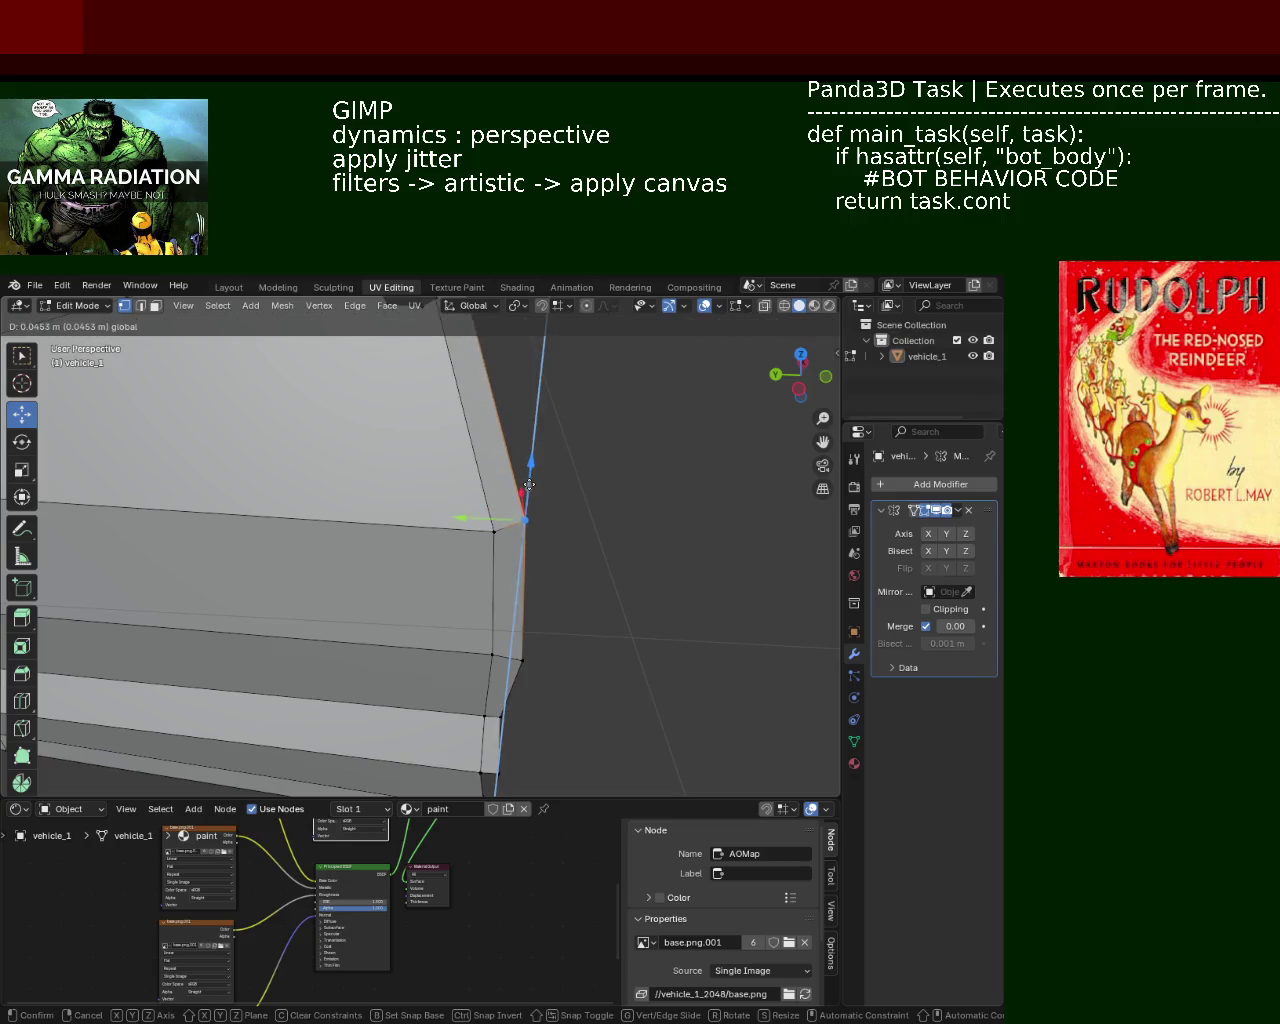
key(z)
click(526, 492)
mouse_move(526, 492)
middle_down()
mouse_move(379, 432)
mouse_move(247, 437)
mouse_move(466, 477)
mouse_move(390, 543)
middle_up()
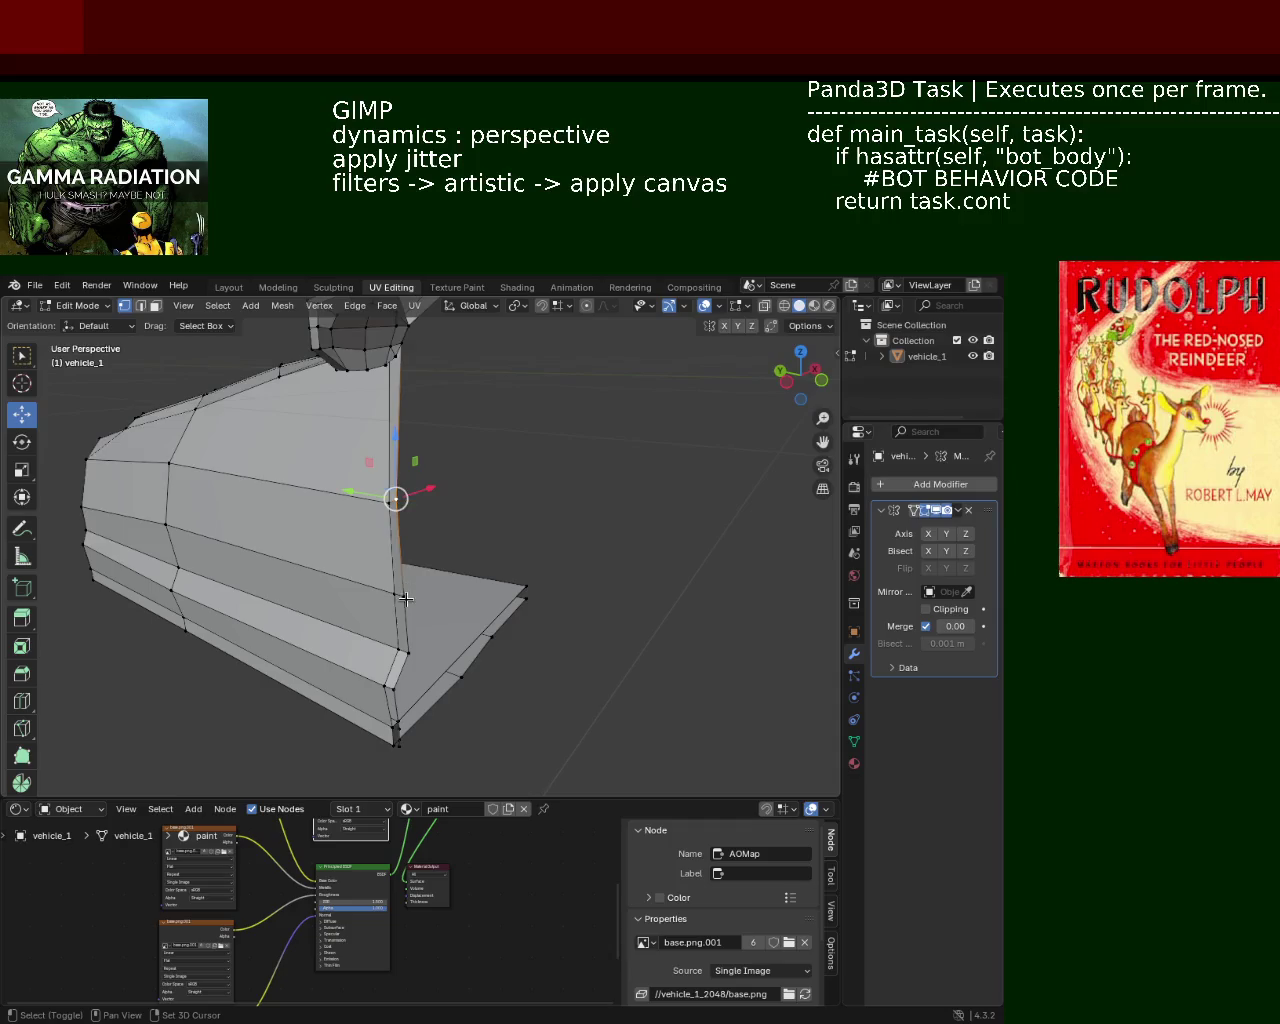
Select the seam's lower edges and a higher seam vertex, shifting it sideways along X.
shift+click(395, 430)
shift+click(404, 624)
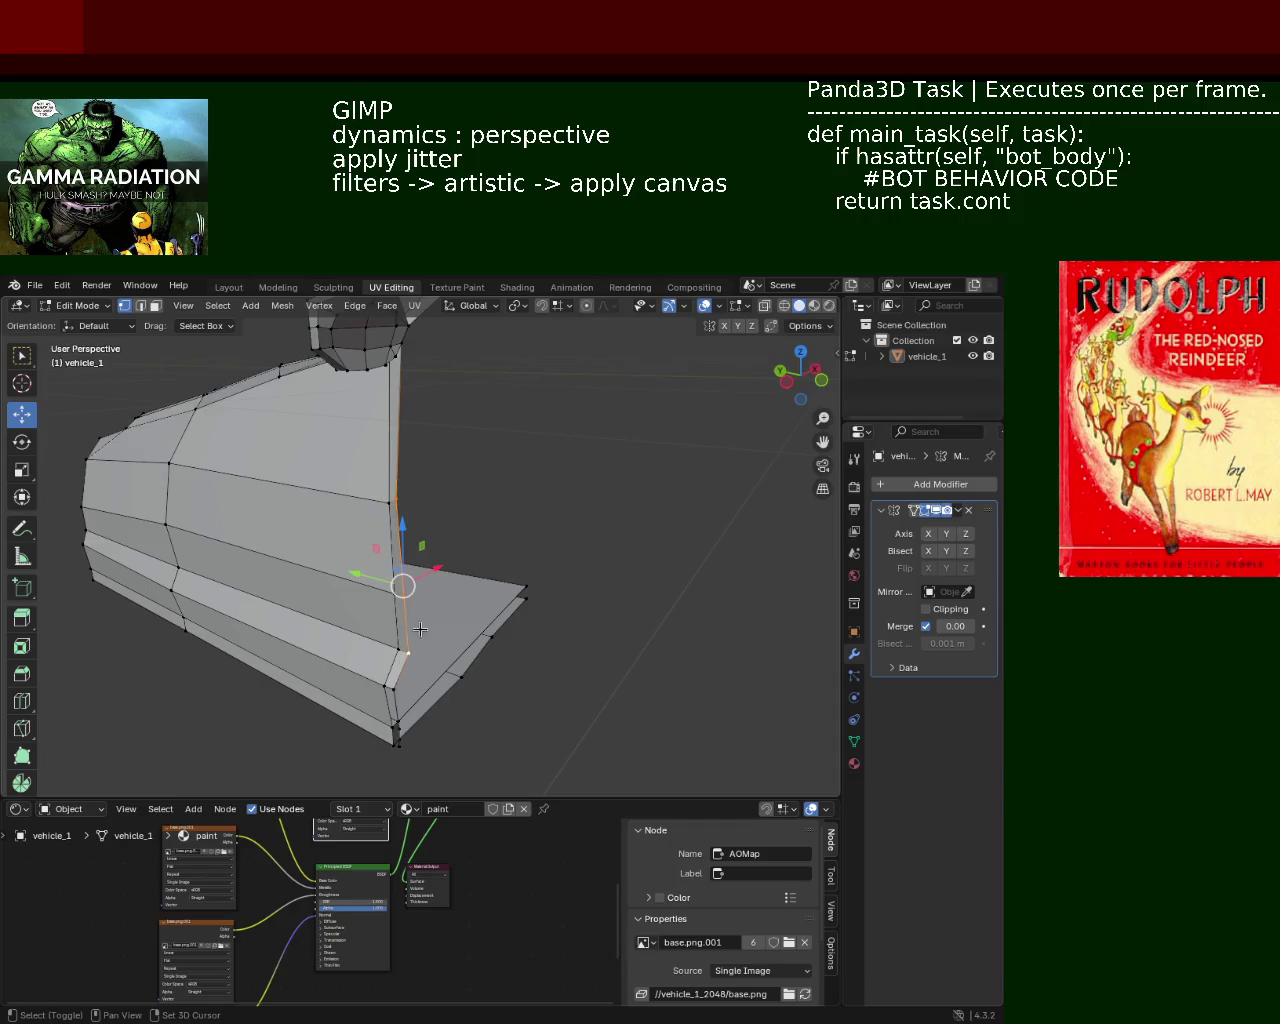
shift+click(400, 503)
key(g)
key(x)
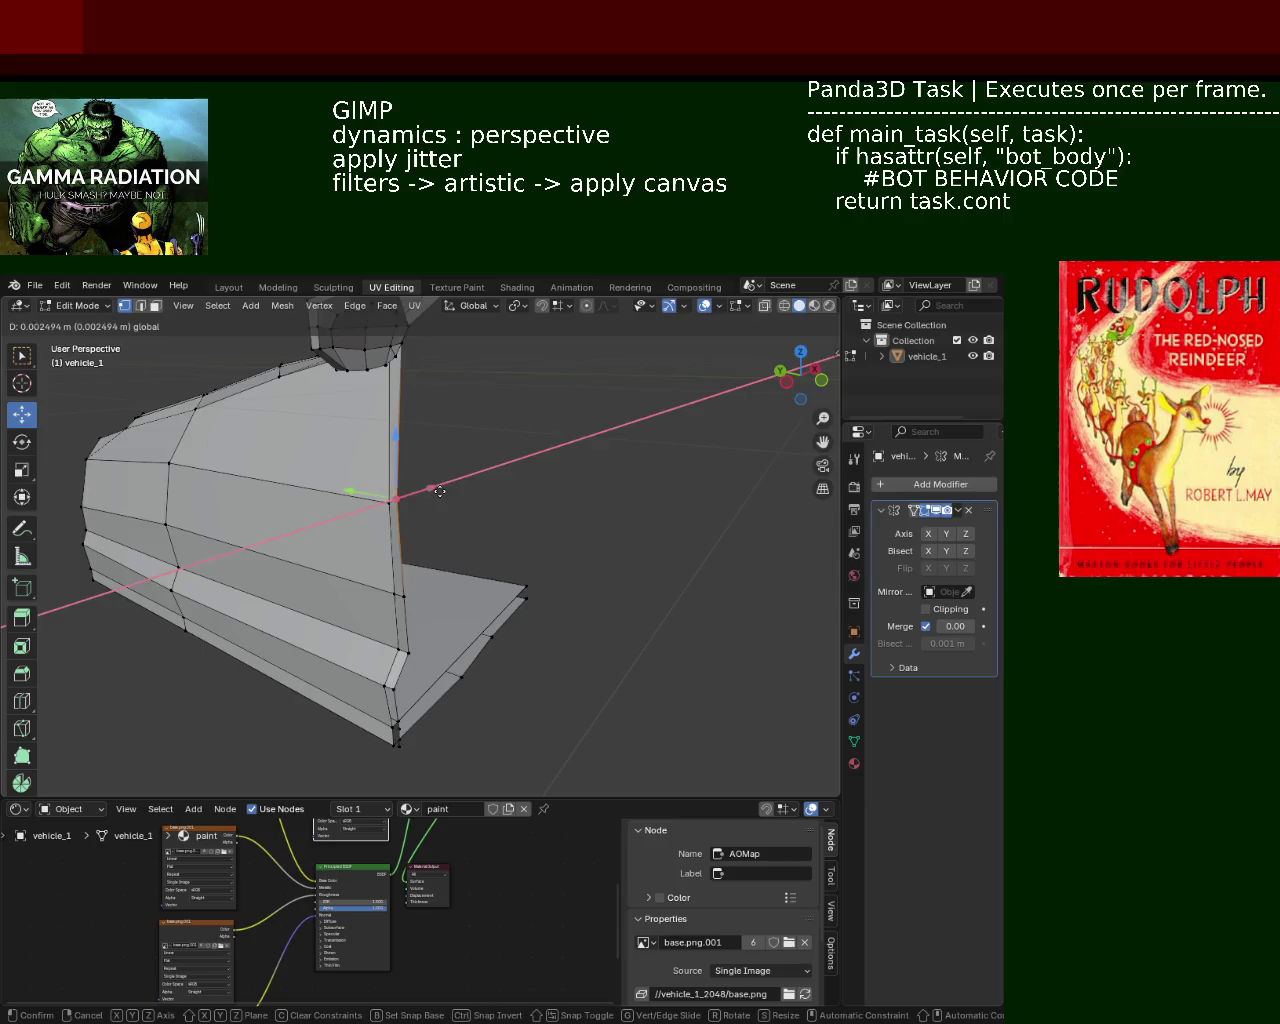
click(452, 482)
mouse_move(452, 482)
middle_down()
mouse_move(396, 486)
mouse_move(471, 537)
mouse_move(456, 490)
middle_up()
key(g)
key(x)
key(Escape)
Shift the lower seam vertex along X, then lower it along Z.
click(365, 615)
key(g)
key(x)
key(Return)
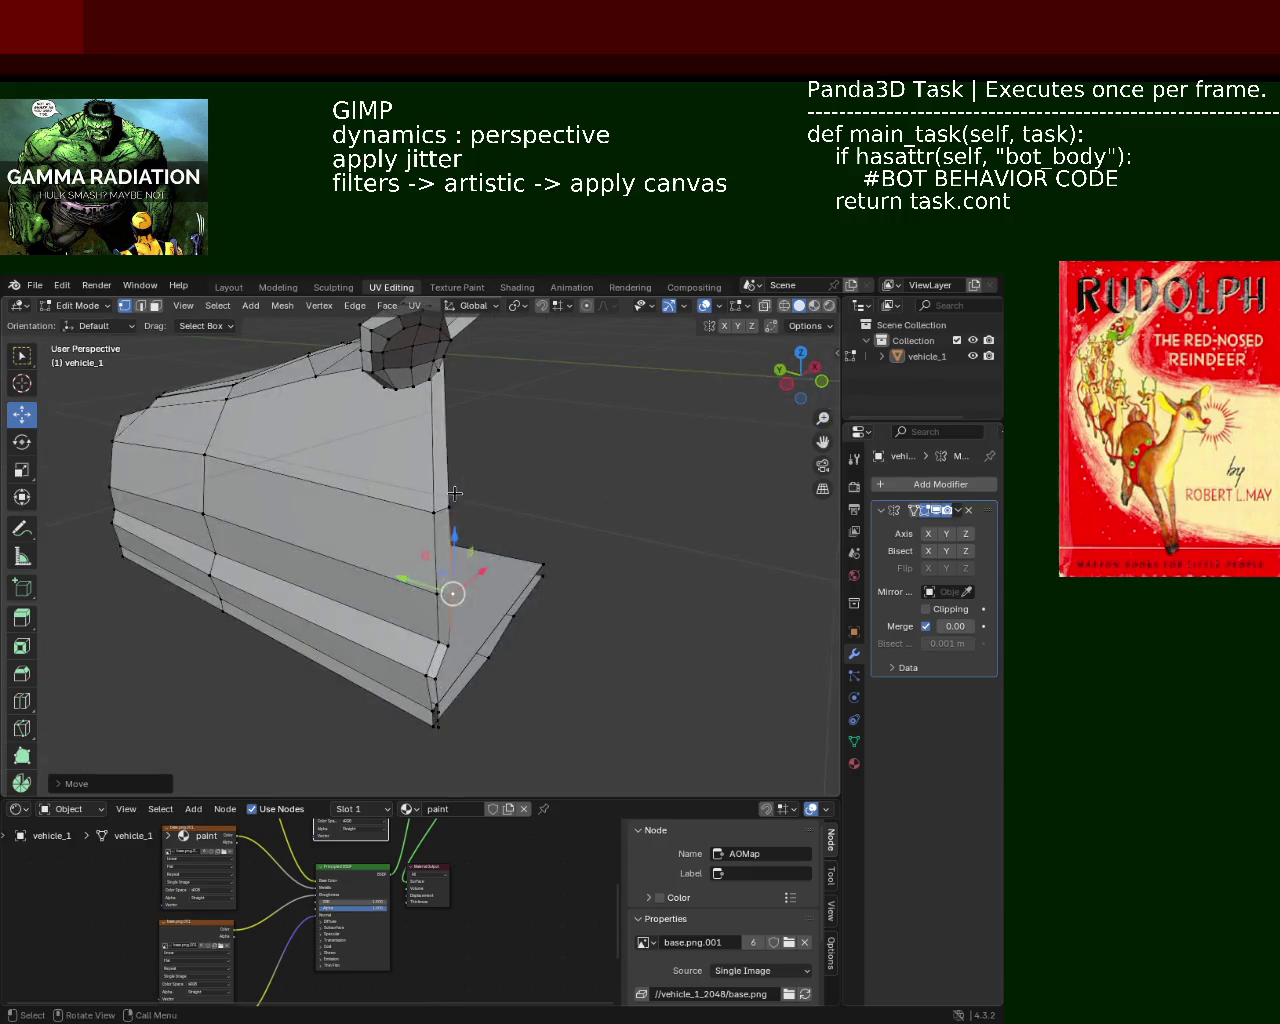
key(g)
key(z)
click(450, 575)
mouse_move(450, 575)
middle_down()
mouse_move(300, 390)
mouse_move(499, 504)
mouse_move(470, 602)
middle_up()
Raise the corner vertex by the headlight and slide the adjoining body edge along Y toward it.
click(472, 598)
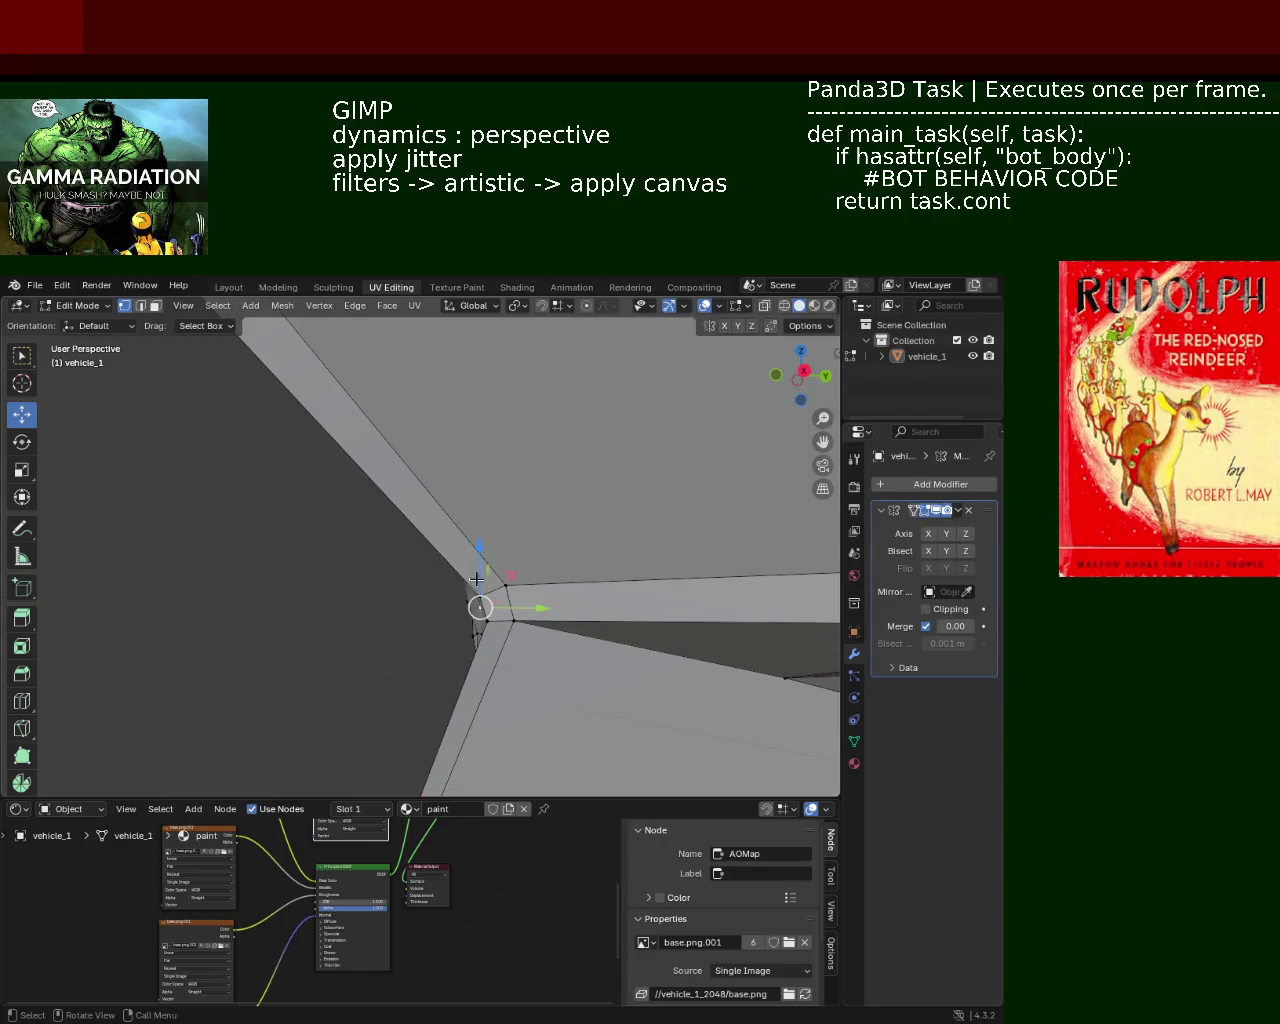
drag(479, 568, 480, 540)
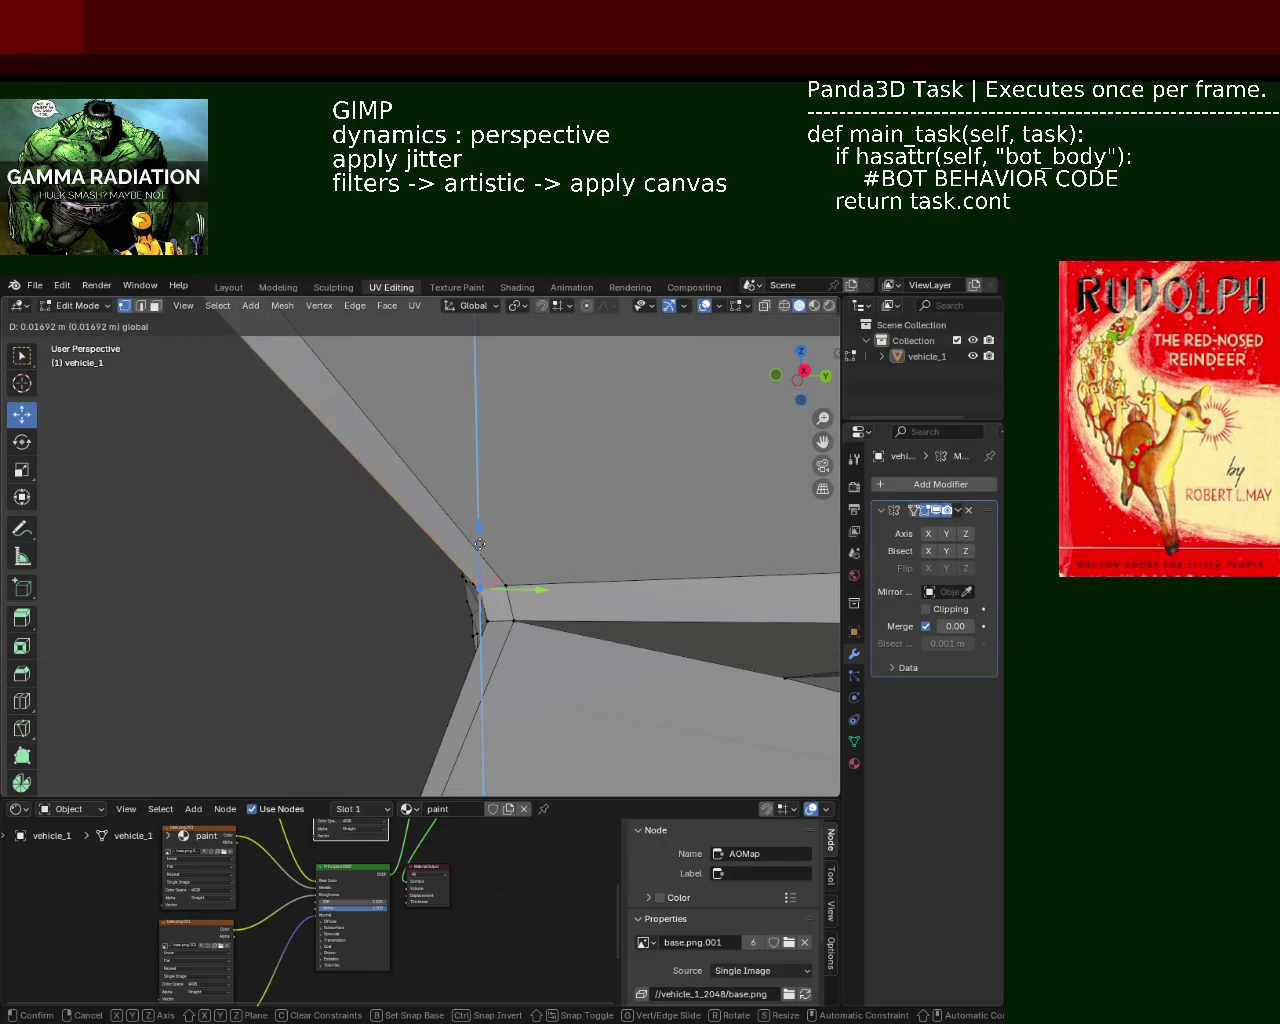
click(480, 540)
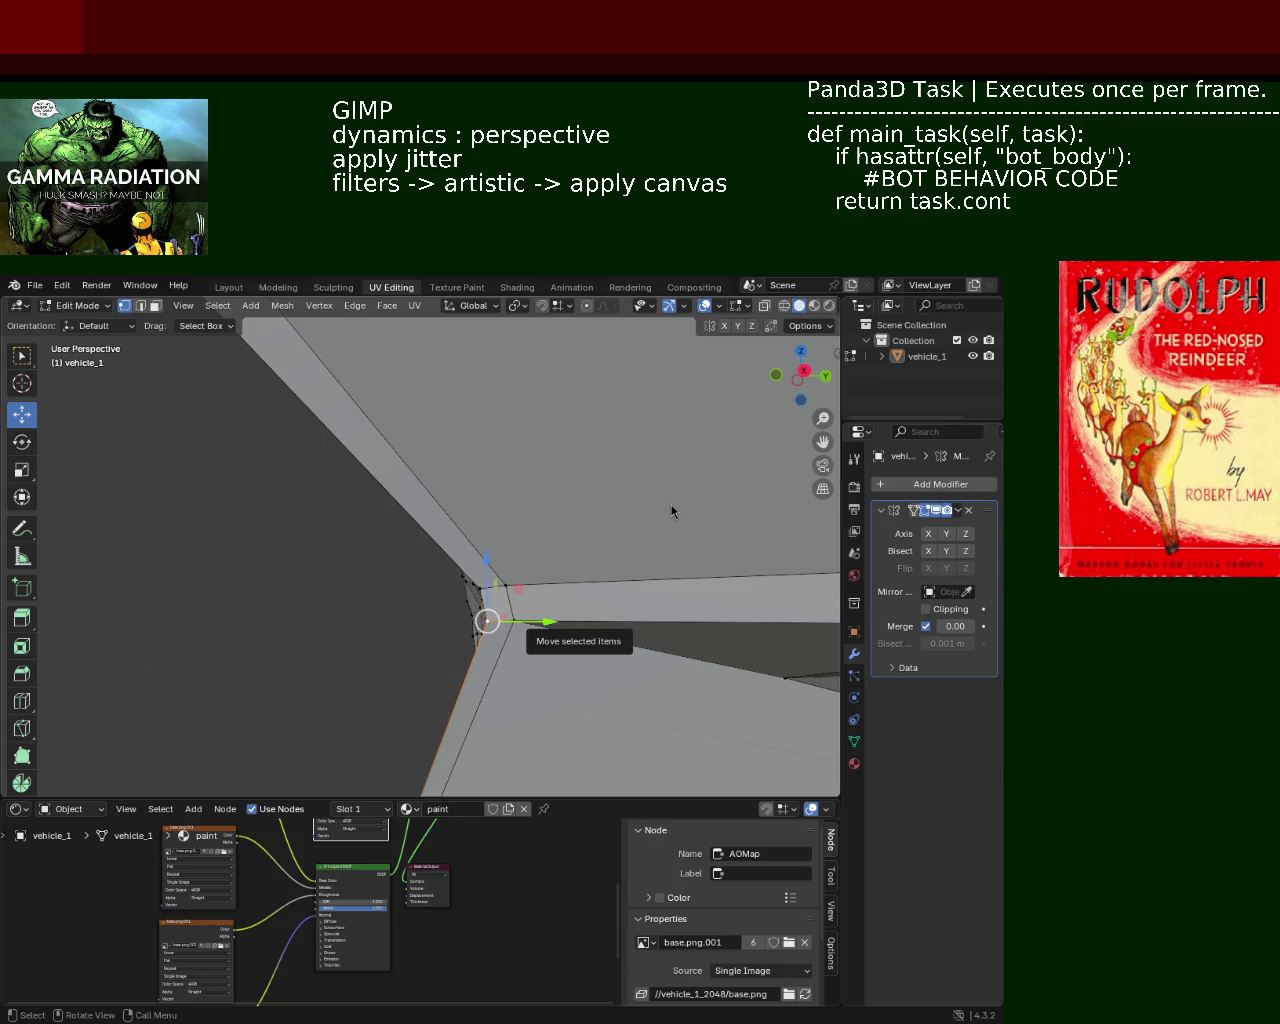
mouse_move(421, 541)
middle_down()
mouse_move(638, 590)
mouse_move(328, 569)
mouse_move(467, 620)
middle_up()
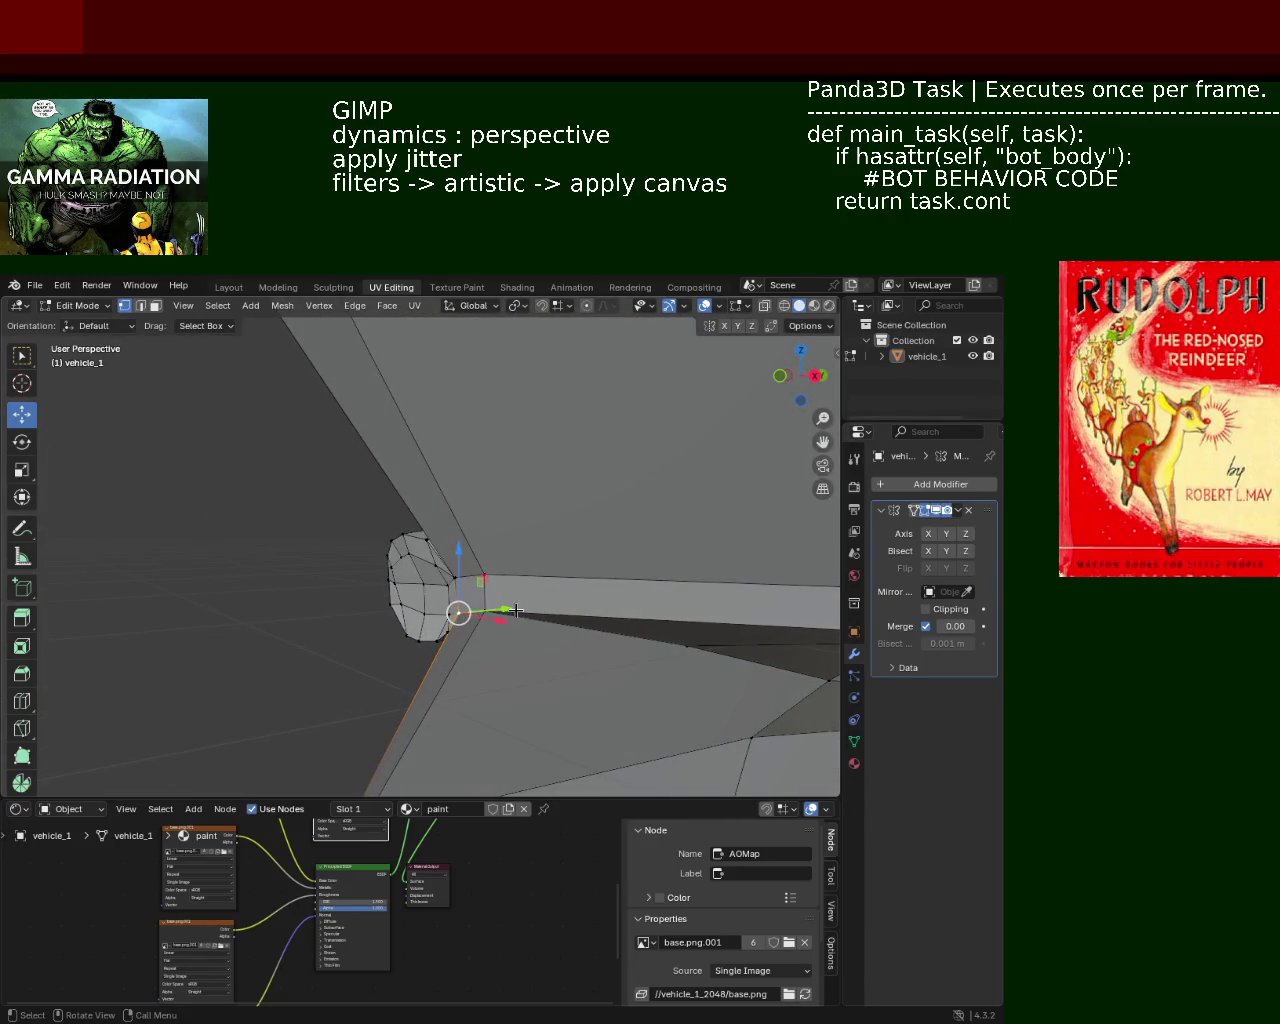
drag(516, 610, 489, 612)
mouse_move(489, 612)
middle_down()
mouse_move(419, 601)
mouse_move(480, 549)
mouse_move(523, 543)
mouse_move(457, 509)
mouse_move(366, 493)
mouse_move(405, 492)
middle_up()
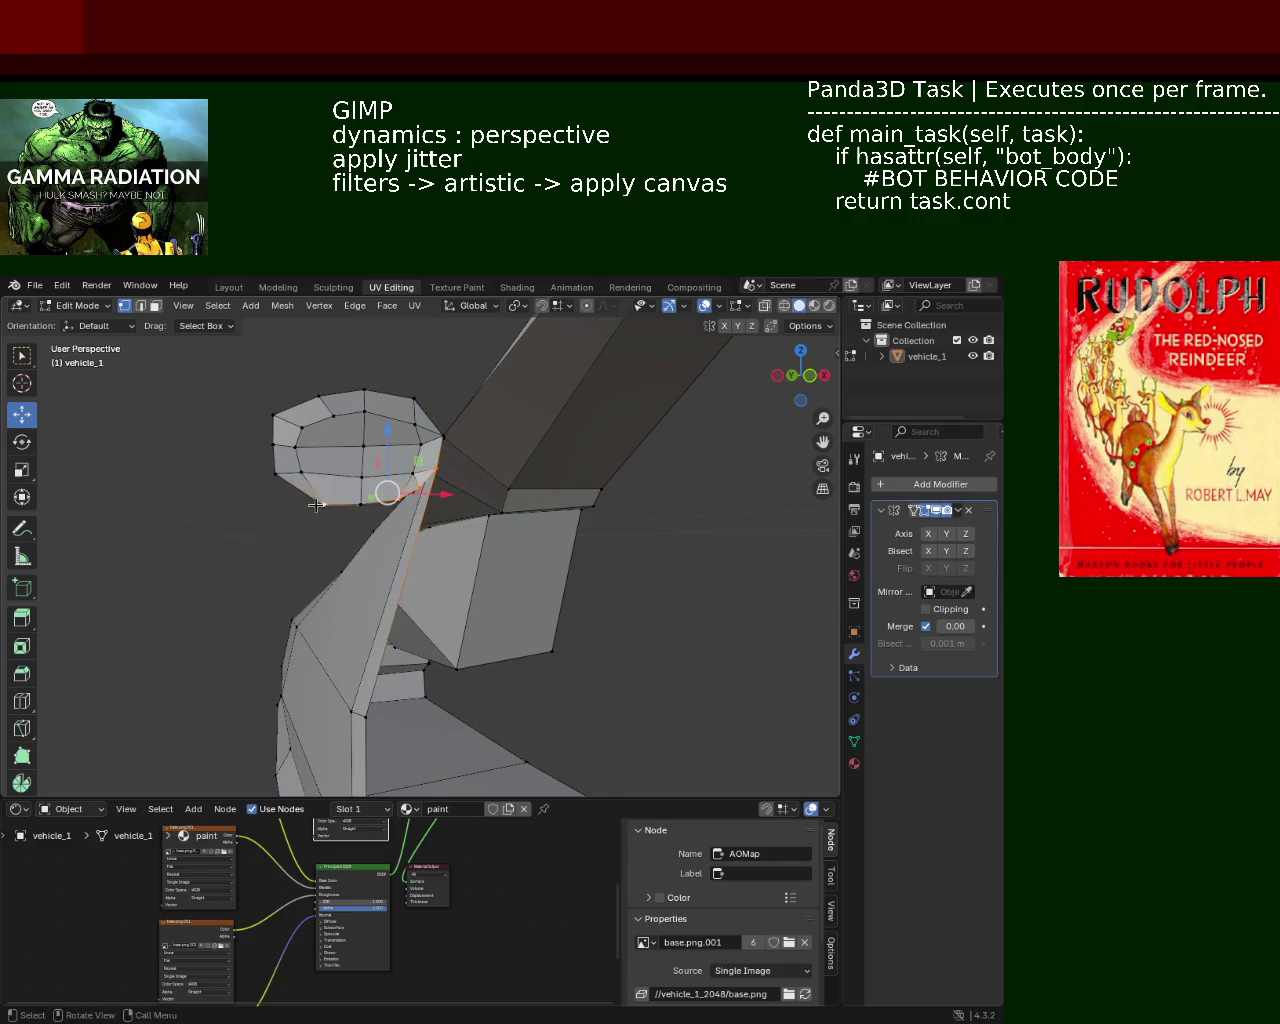
Slide the vertex beside the headlight along Y, then move it vertically along Z.
mouse_move(322, 503)
middle_down()
mouse_move(355, 485)
mouse_move(413, 503)
mouse_move(300, 477)
mouse_move(163, 517)
mouse_move(277, 513)
middle_up()
click(403, 482)
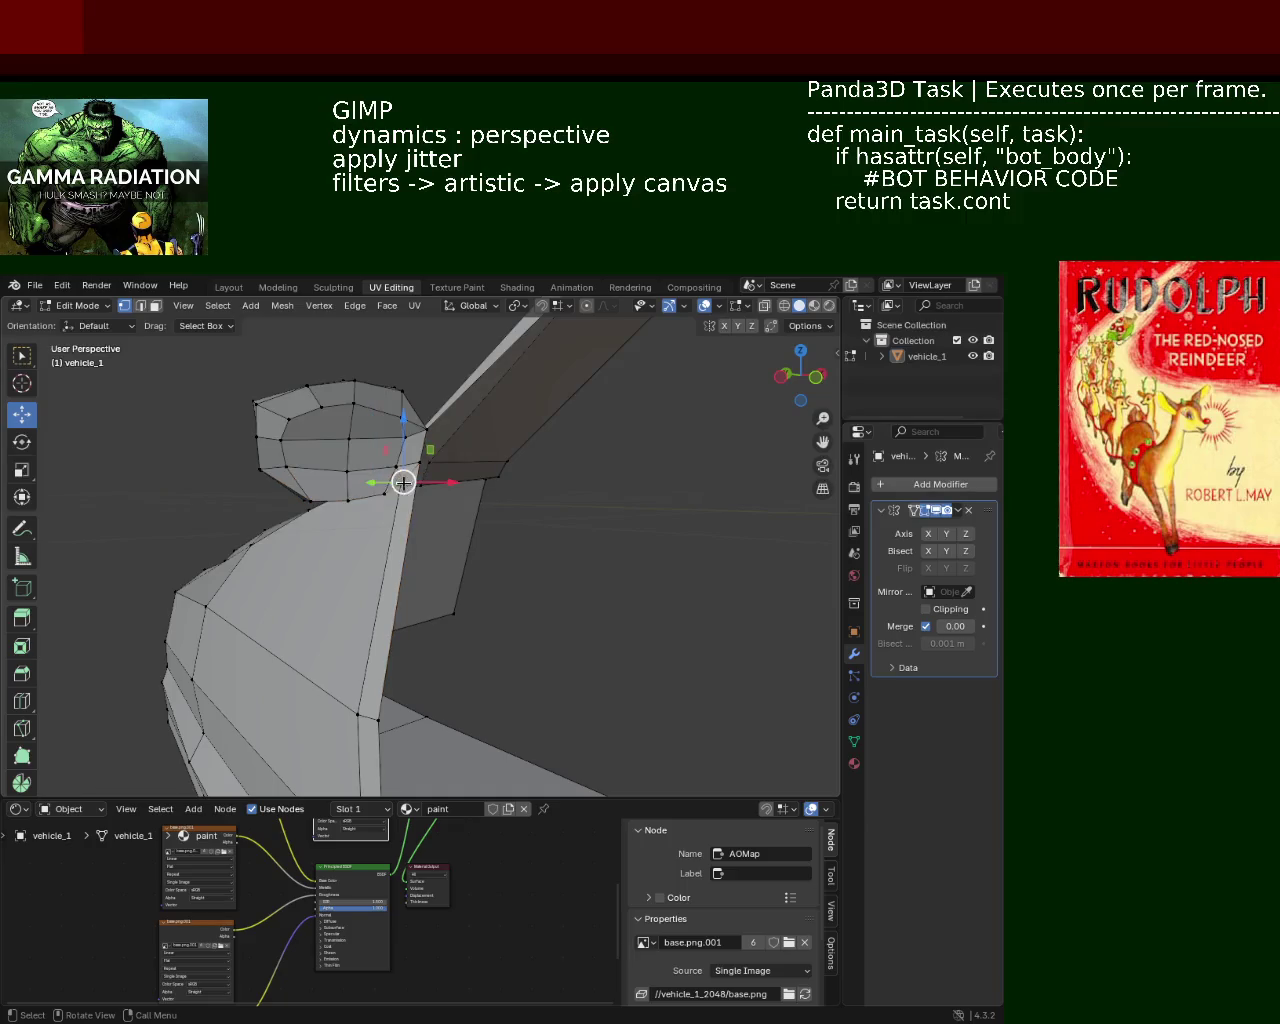
key(g)
key(y)
click(375, 490)
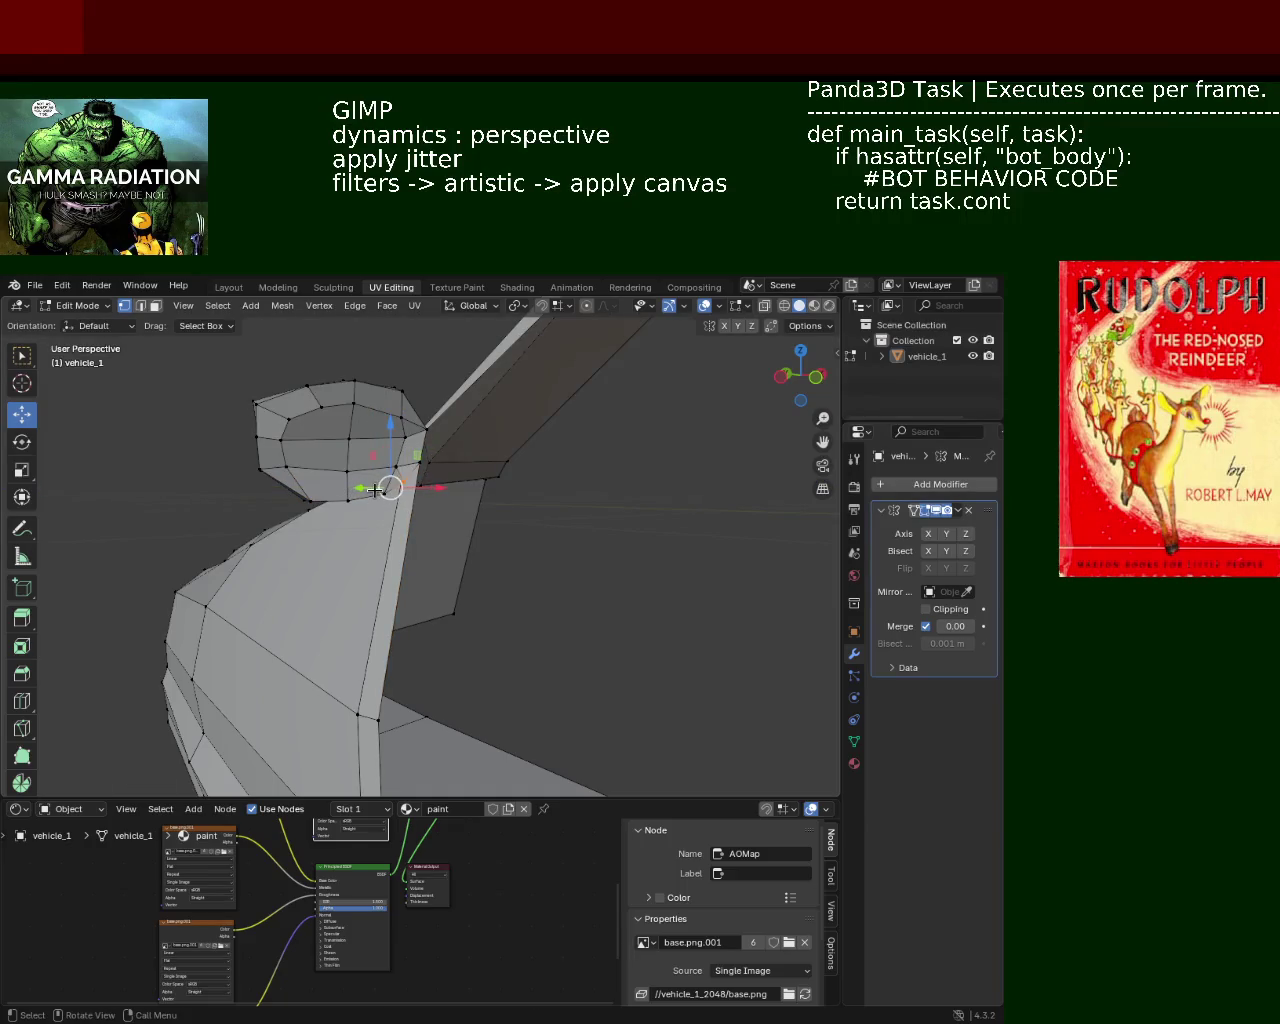
mouse_move(423, 485)
middle_down()
mouse_move(473, 519)
mouse_move(412, 450)
middle_up()
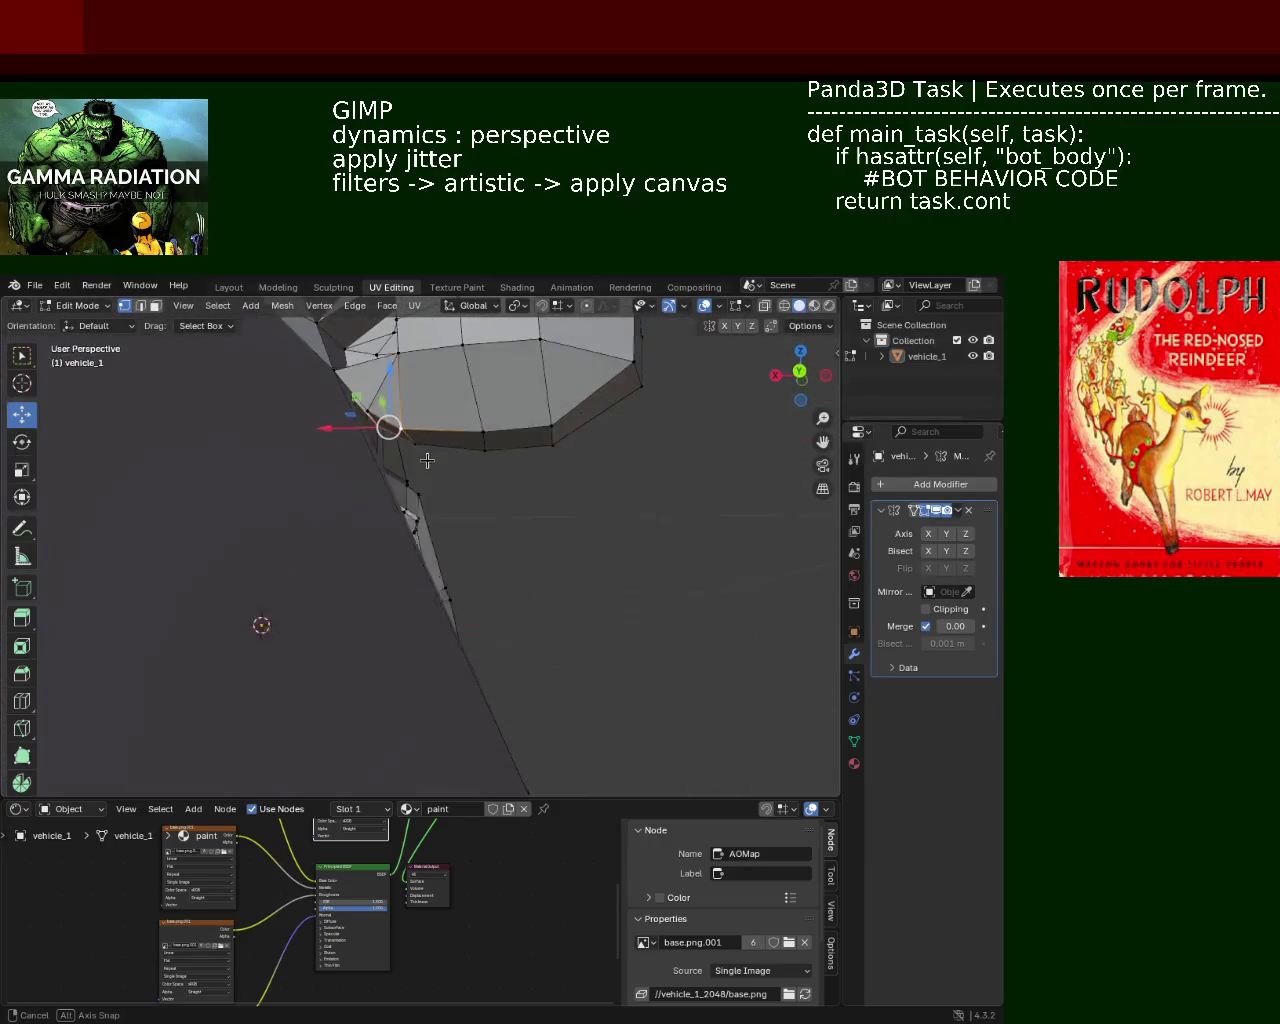
key(g)
key(z)
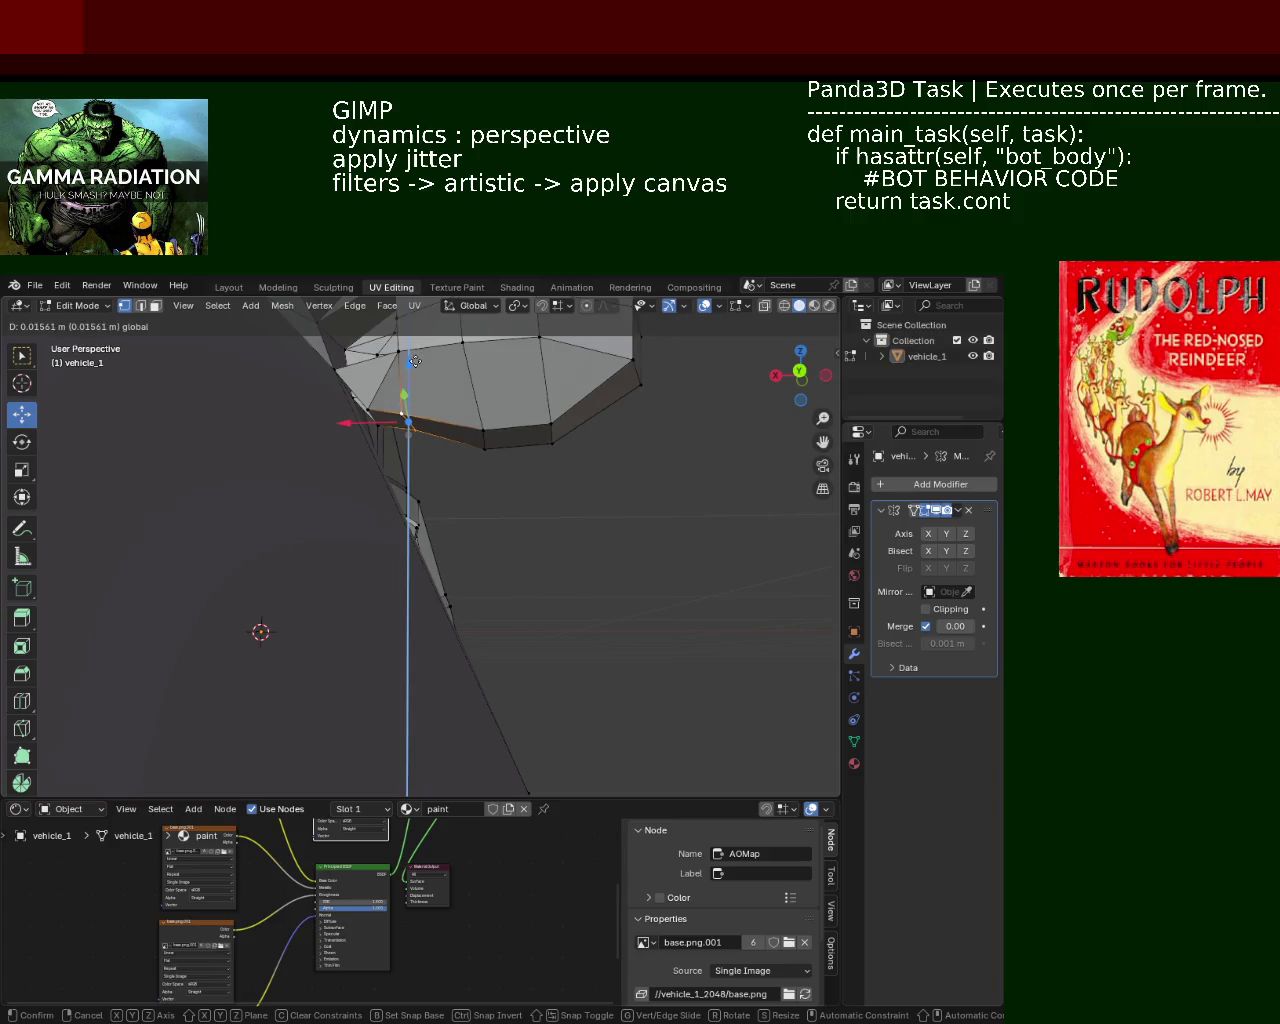
click(415, 361)
Redo the last change and raise the vertex to meet the headlight rim.
middle_drag(415, 361, 425, 423)
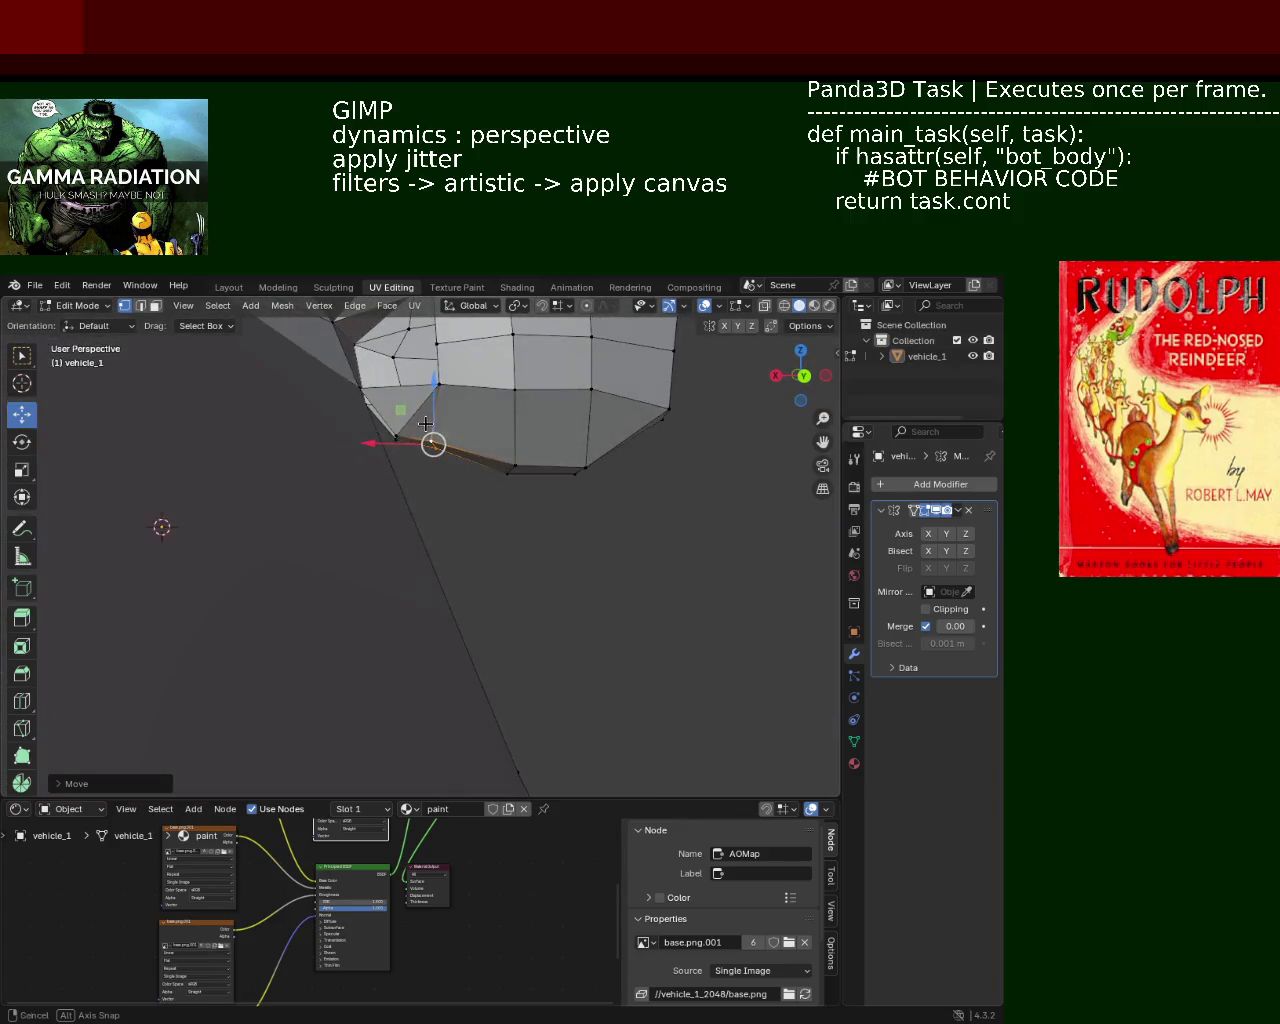
mouse_move(359, 386)
middle_down()
mouse_move(327, 449)
mouse_move(373, 434)
middle_up()
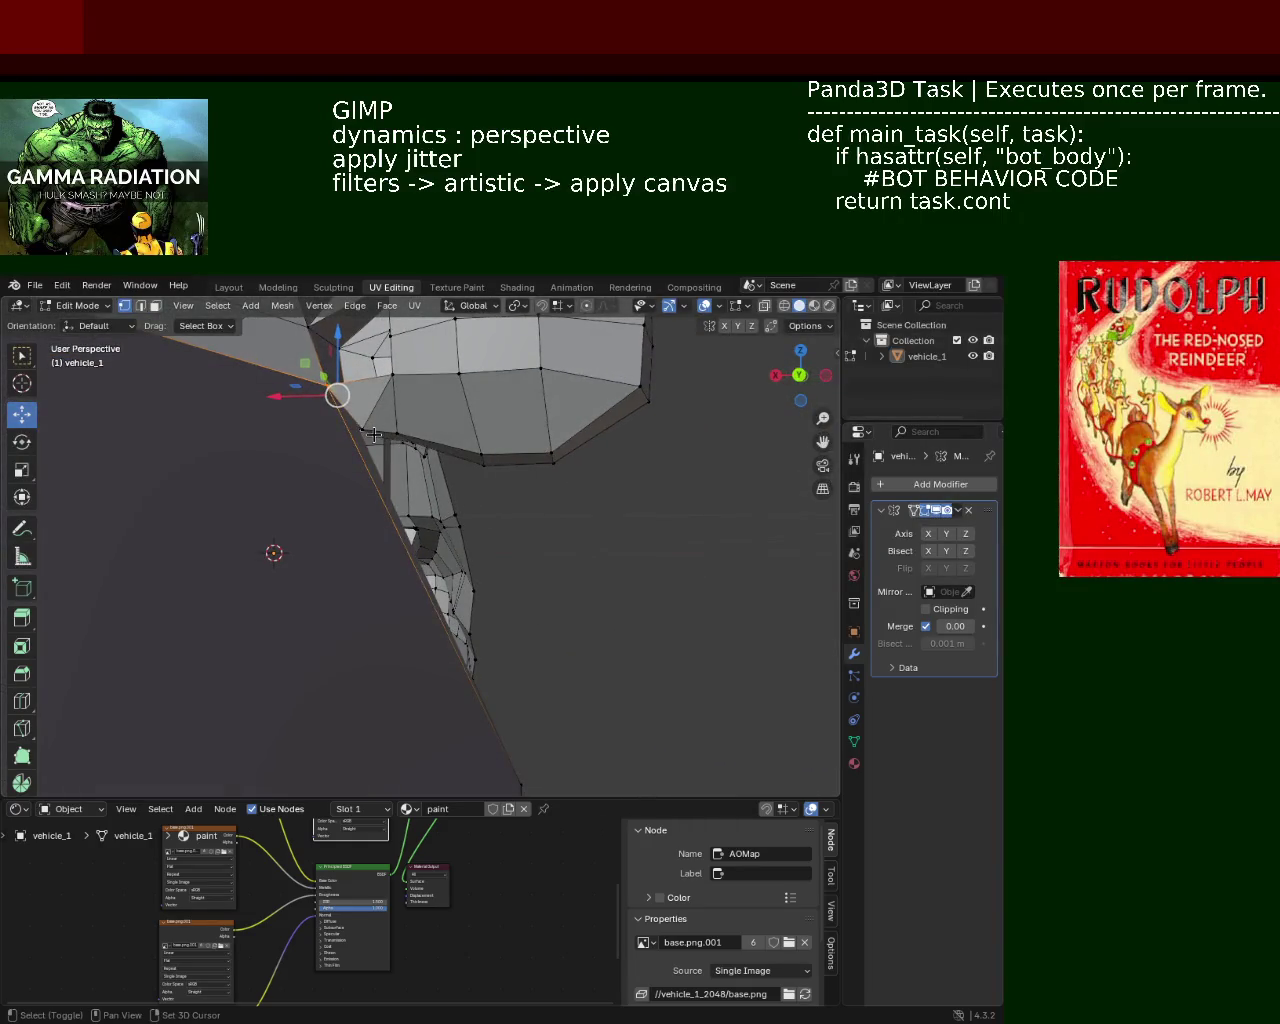
key(ctrl+shift+z)
middle_drag(389, 446, 397, 446)
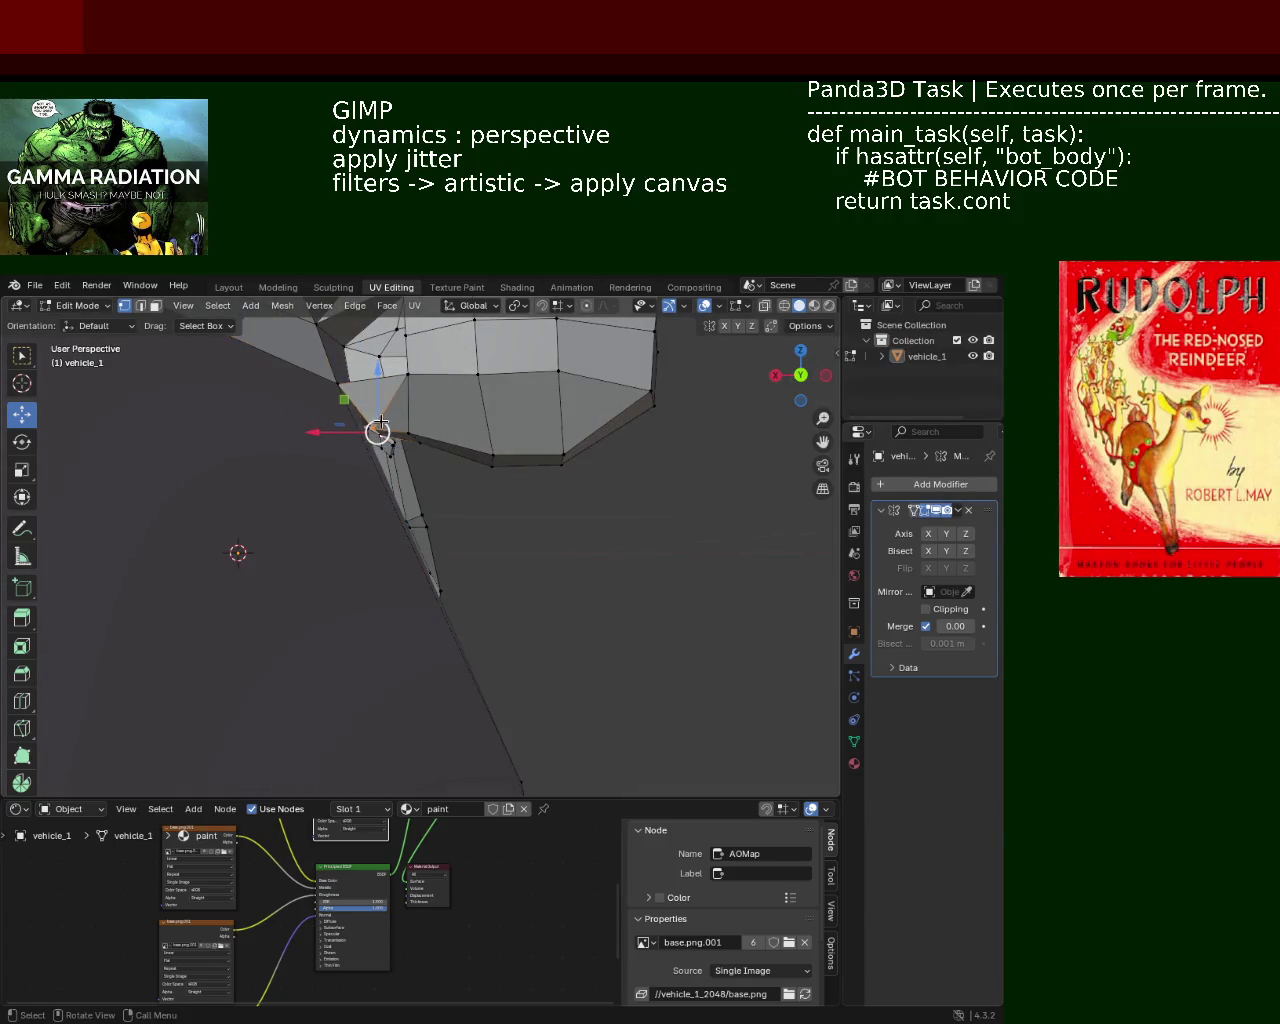
drag(379, 372, 378, 366)
mouse_move(378, 366)
middle_down()
mouse_move(215, 458)
mouse_move(440, 492)
middle_up()
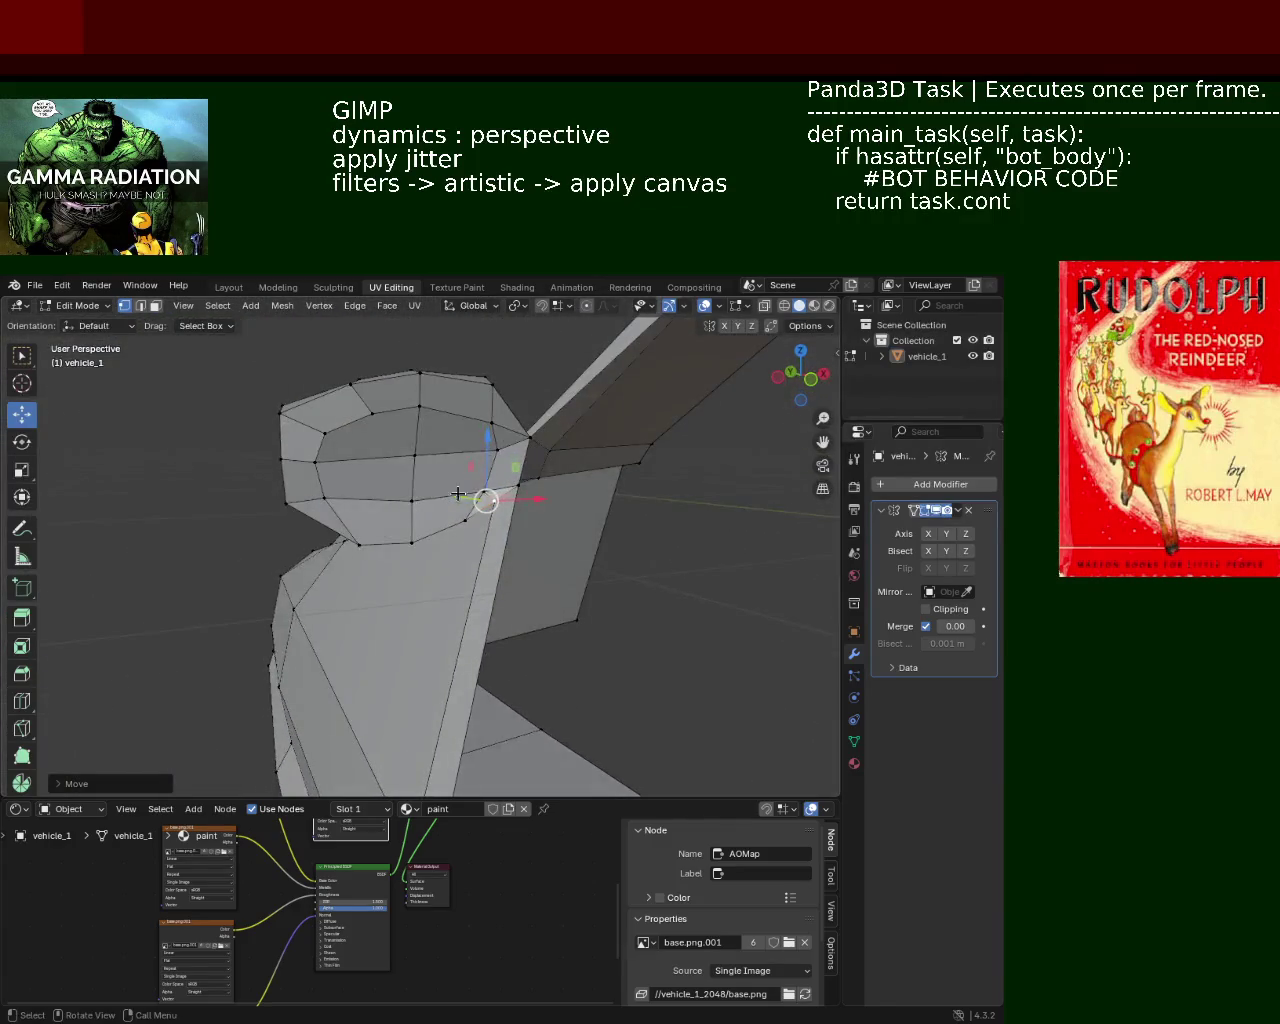
mouse_move(490, 463)
mouse_down()
mouse_move(489, 441)
mouse_move(486, 484)
mouse_move(507, 490)
mouse_up()
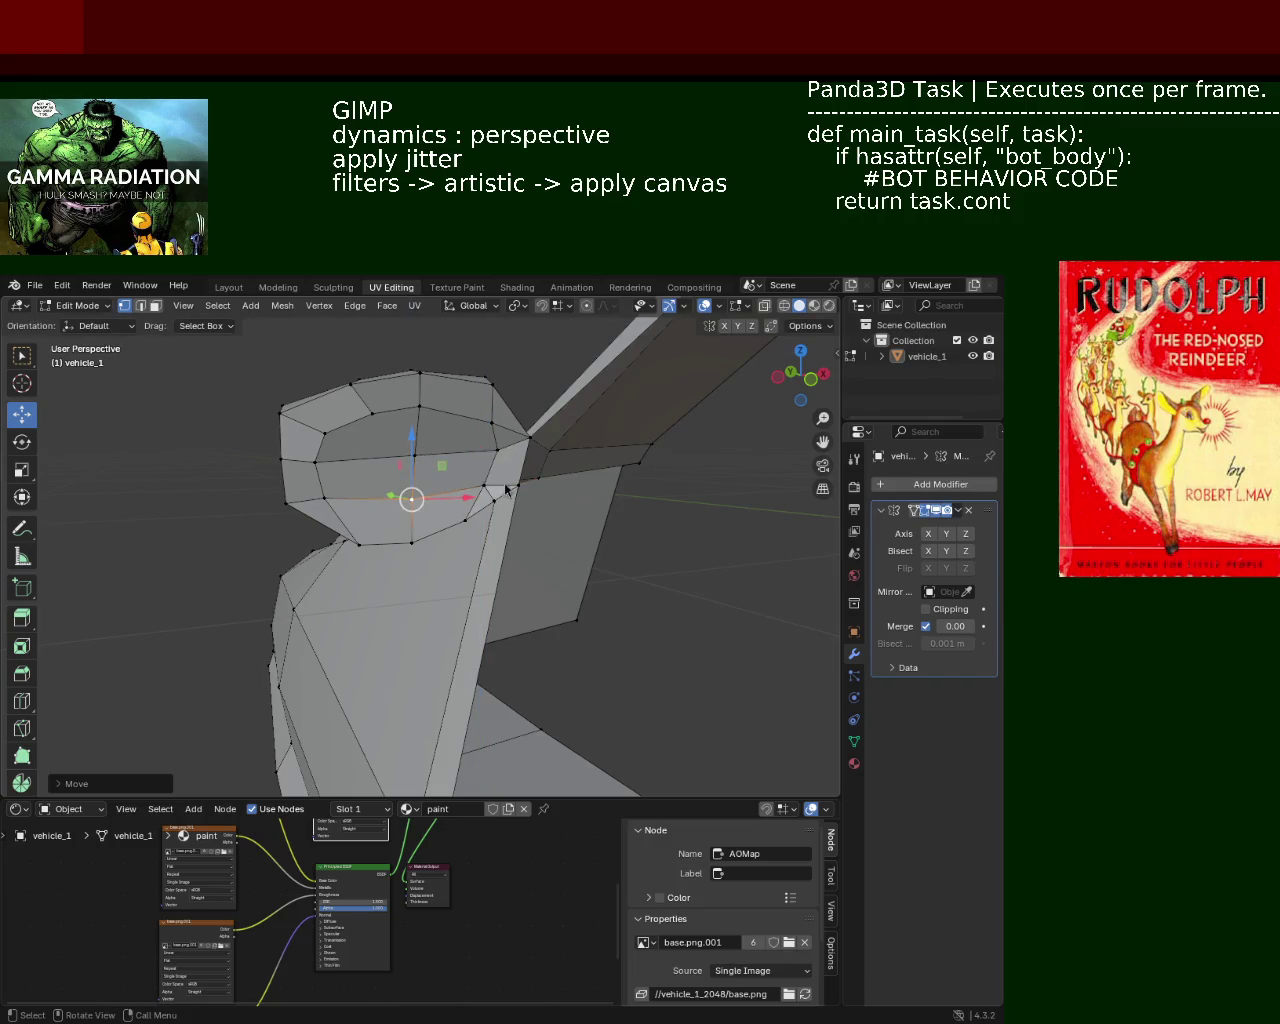